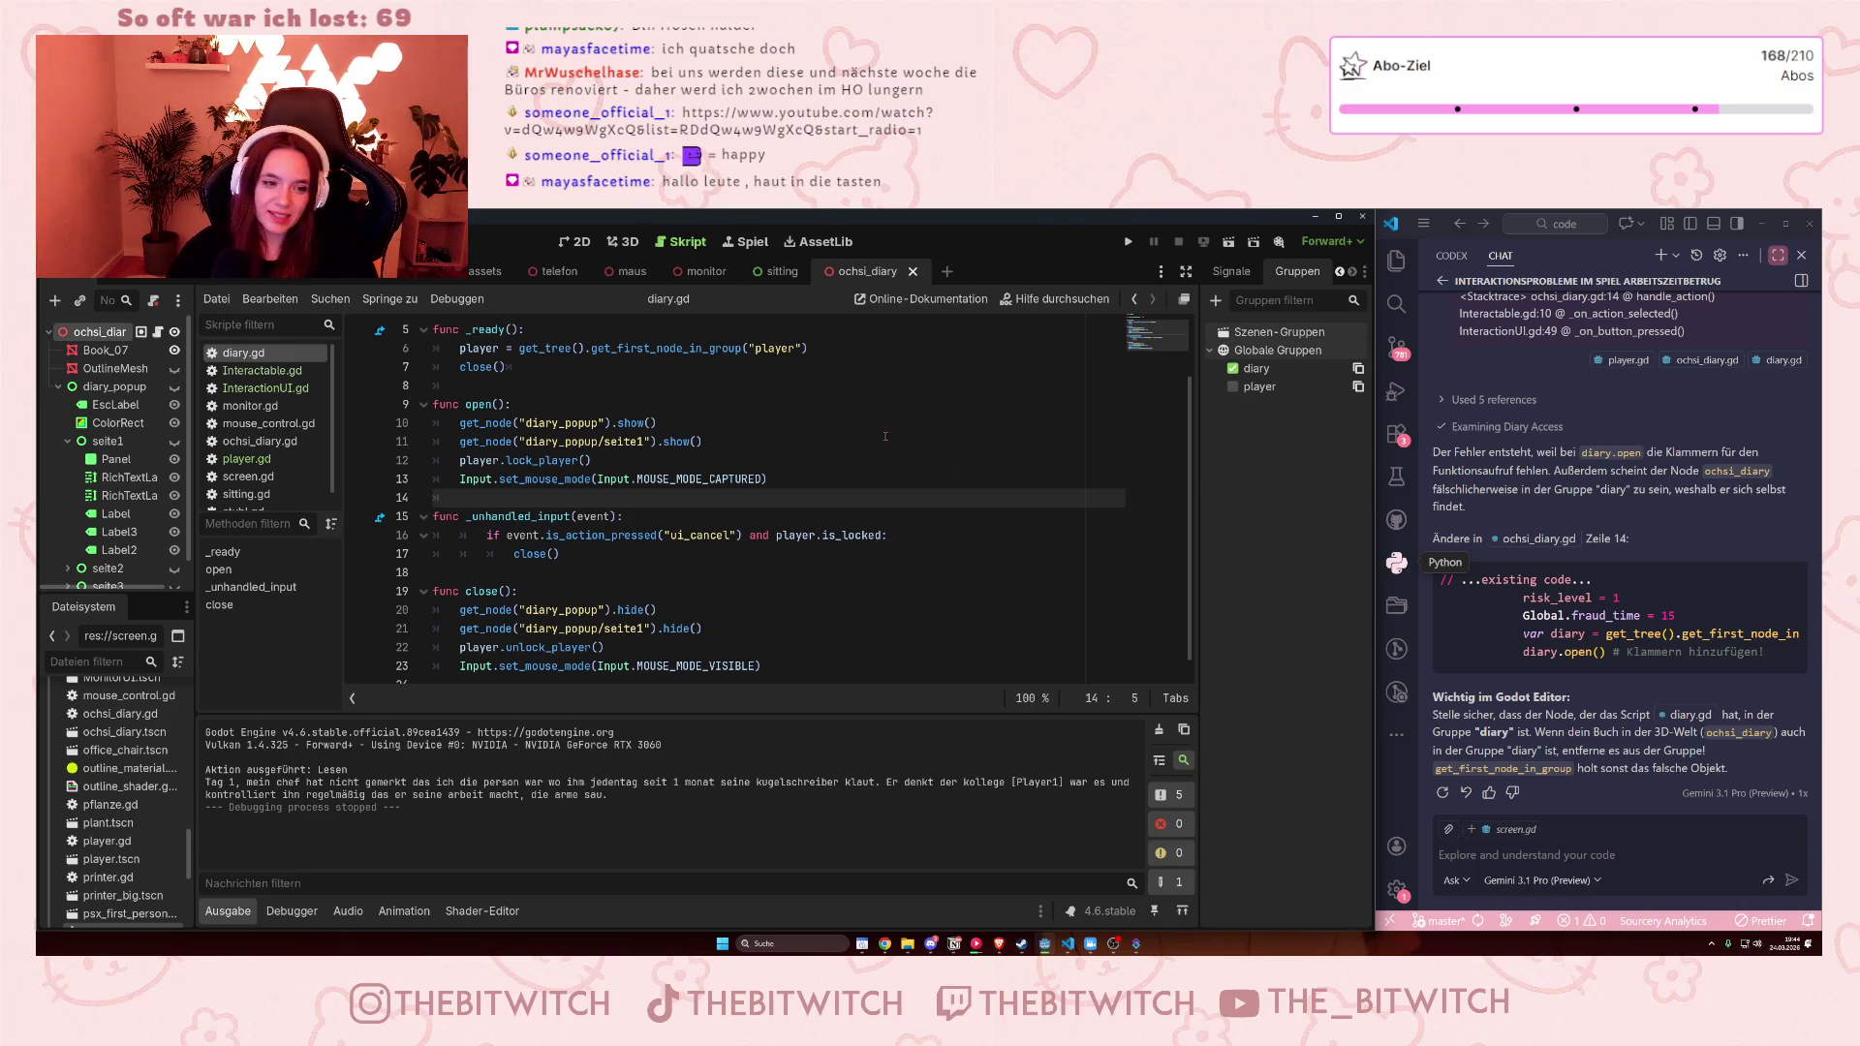
Run the game, walk to the desk and read the diary, then stop the test run
{"action": "left_click", "coordinate": [869, 410]}
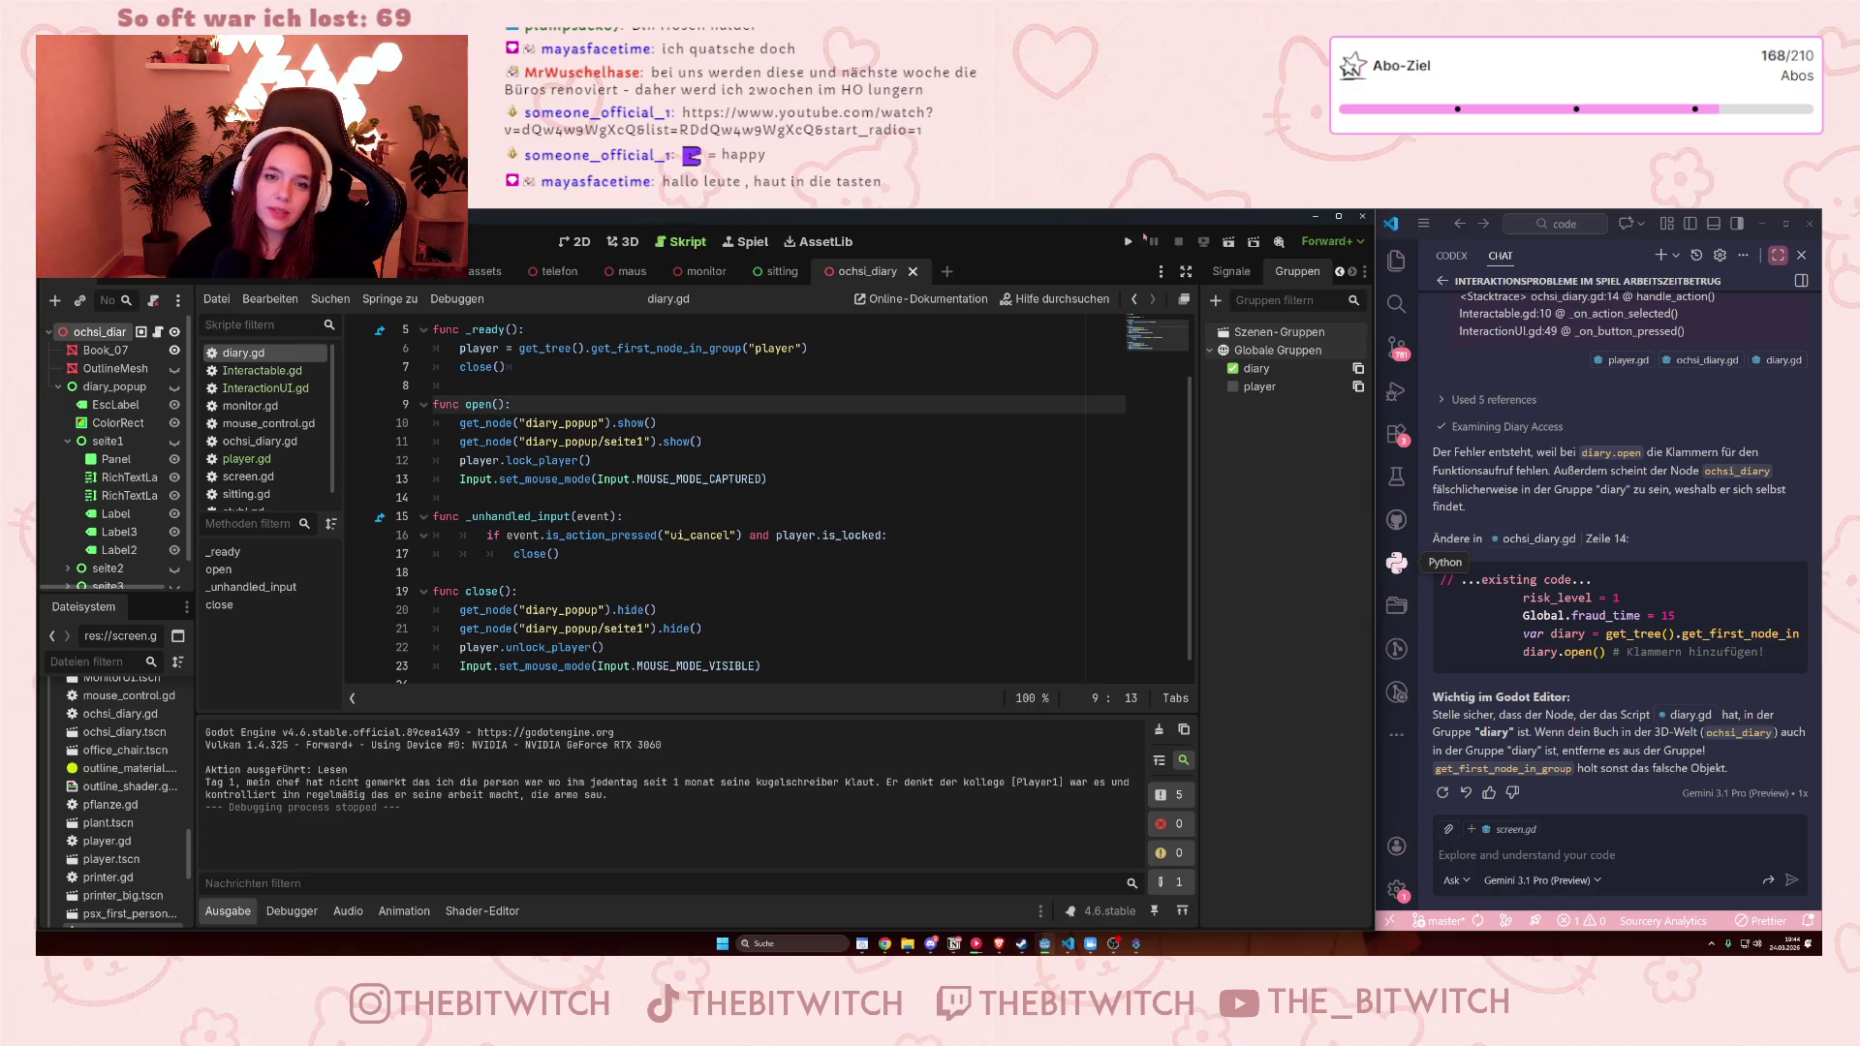
{"action": "left_click", "coordinate": [1127, 242]}
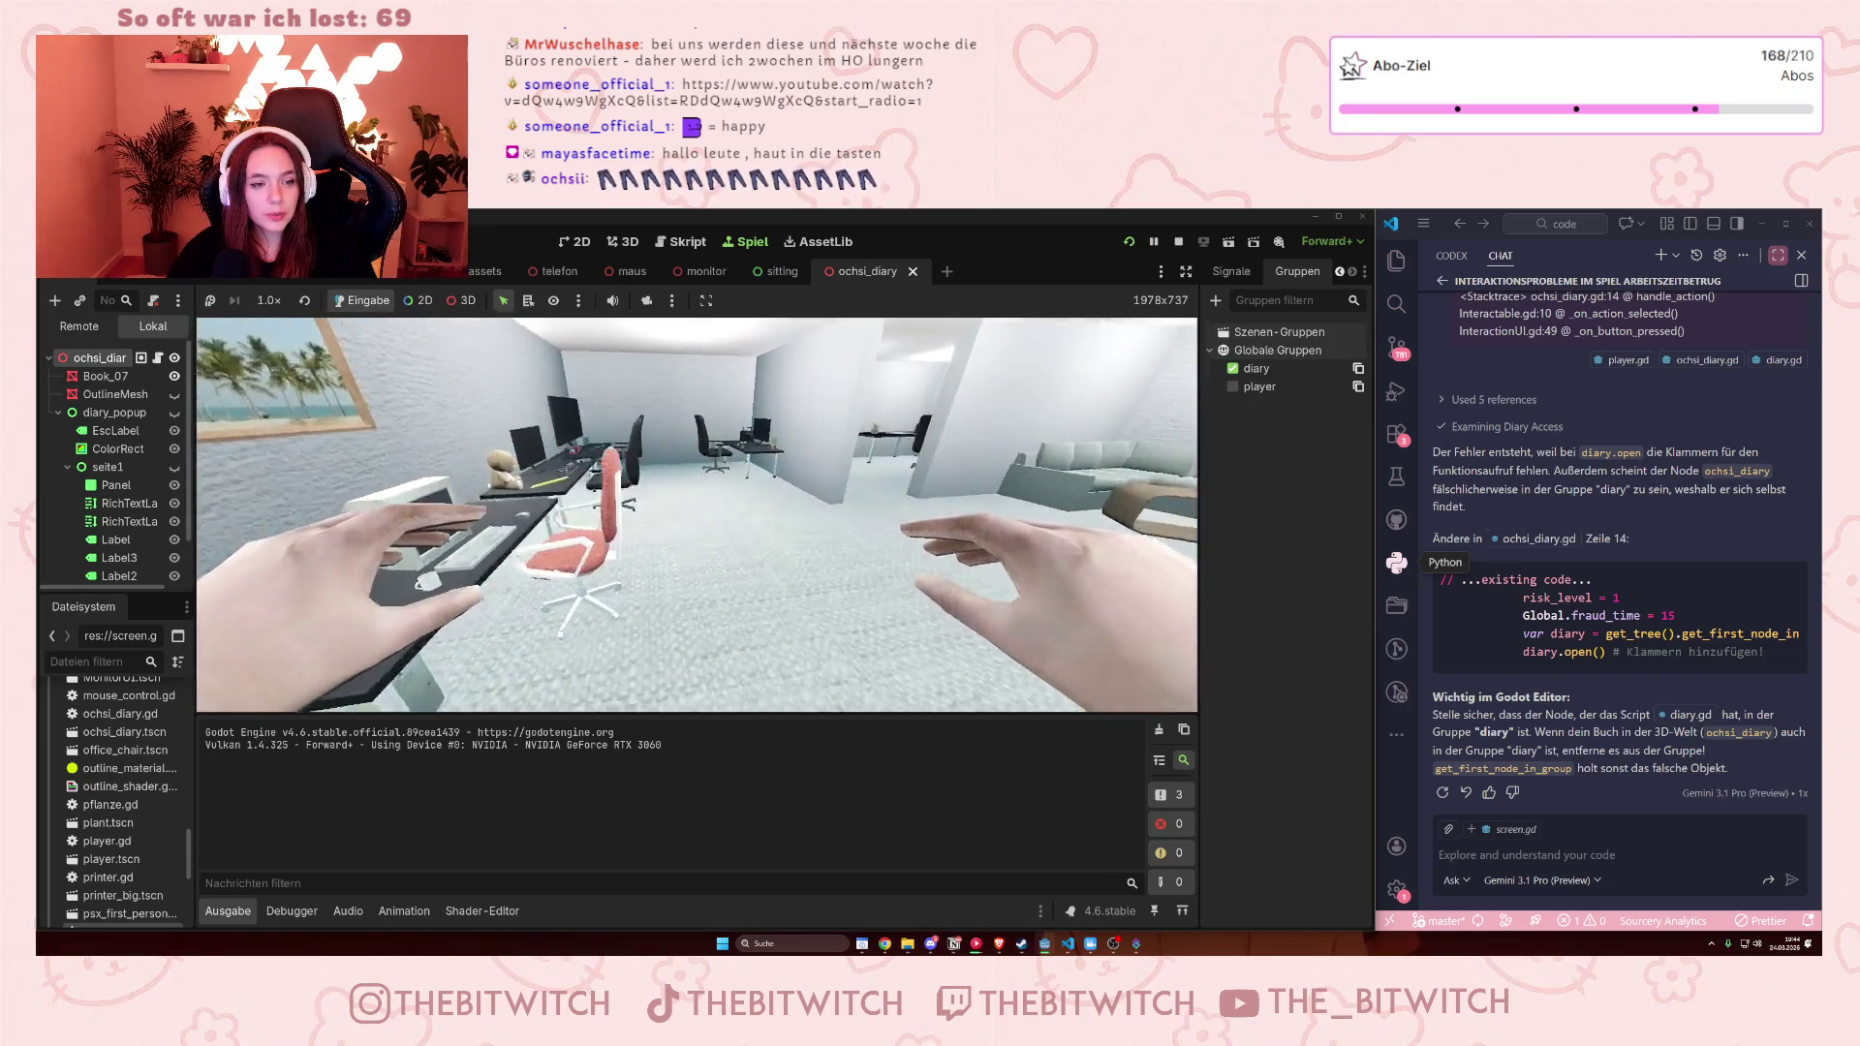
{"action": "key", "text": "w"}
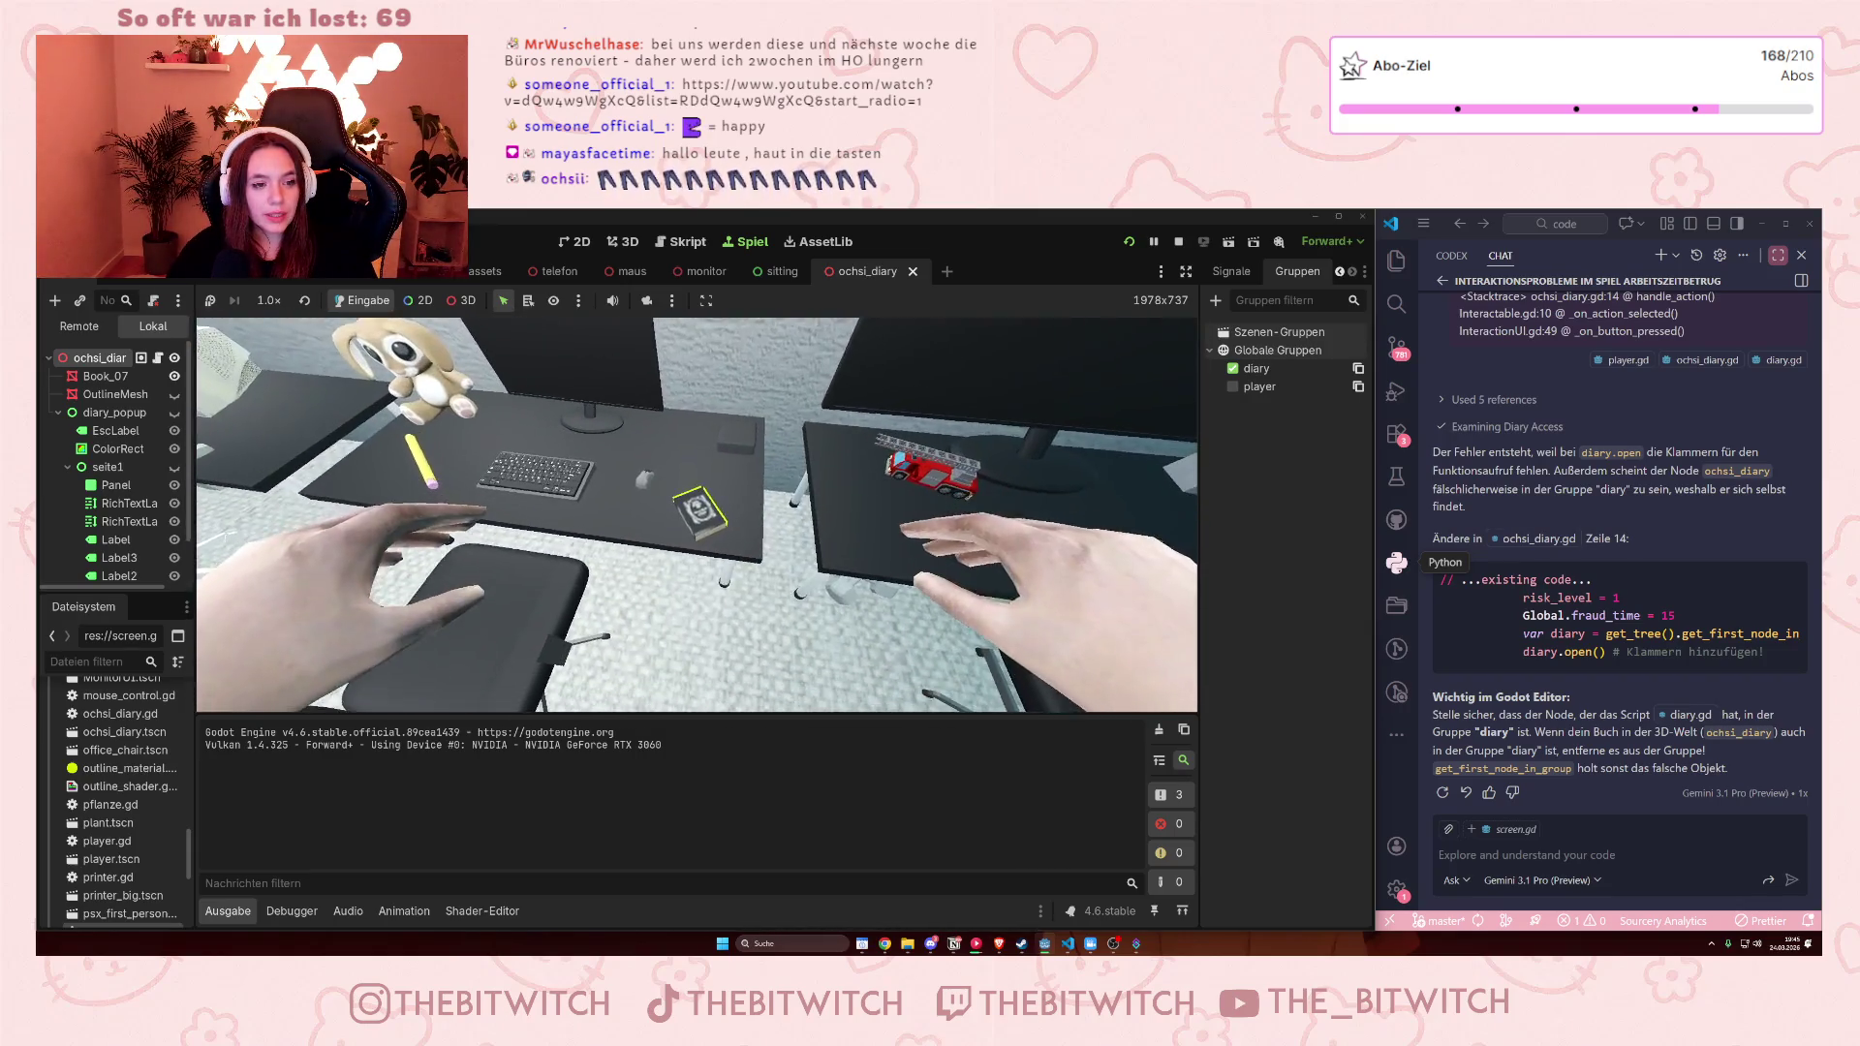
{"action": "key", "text": "e"}
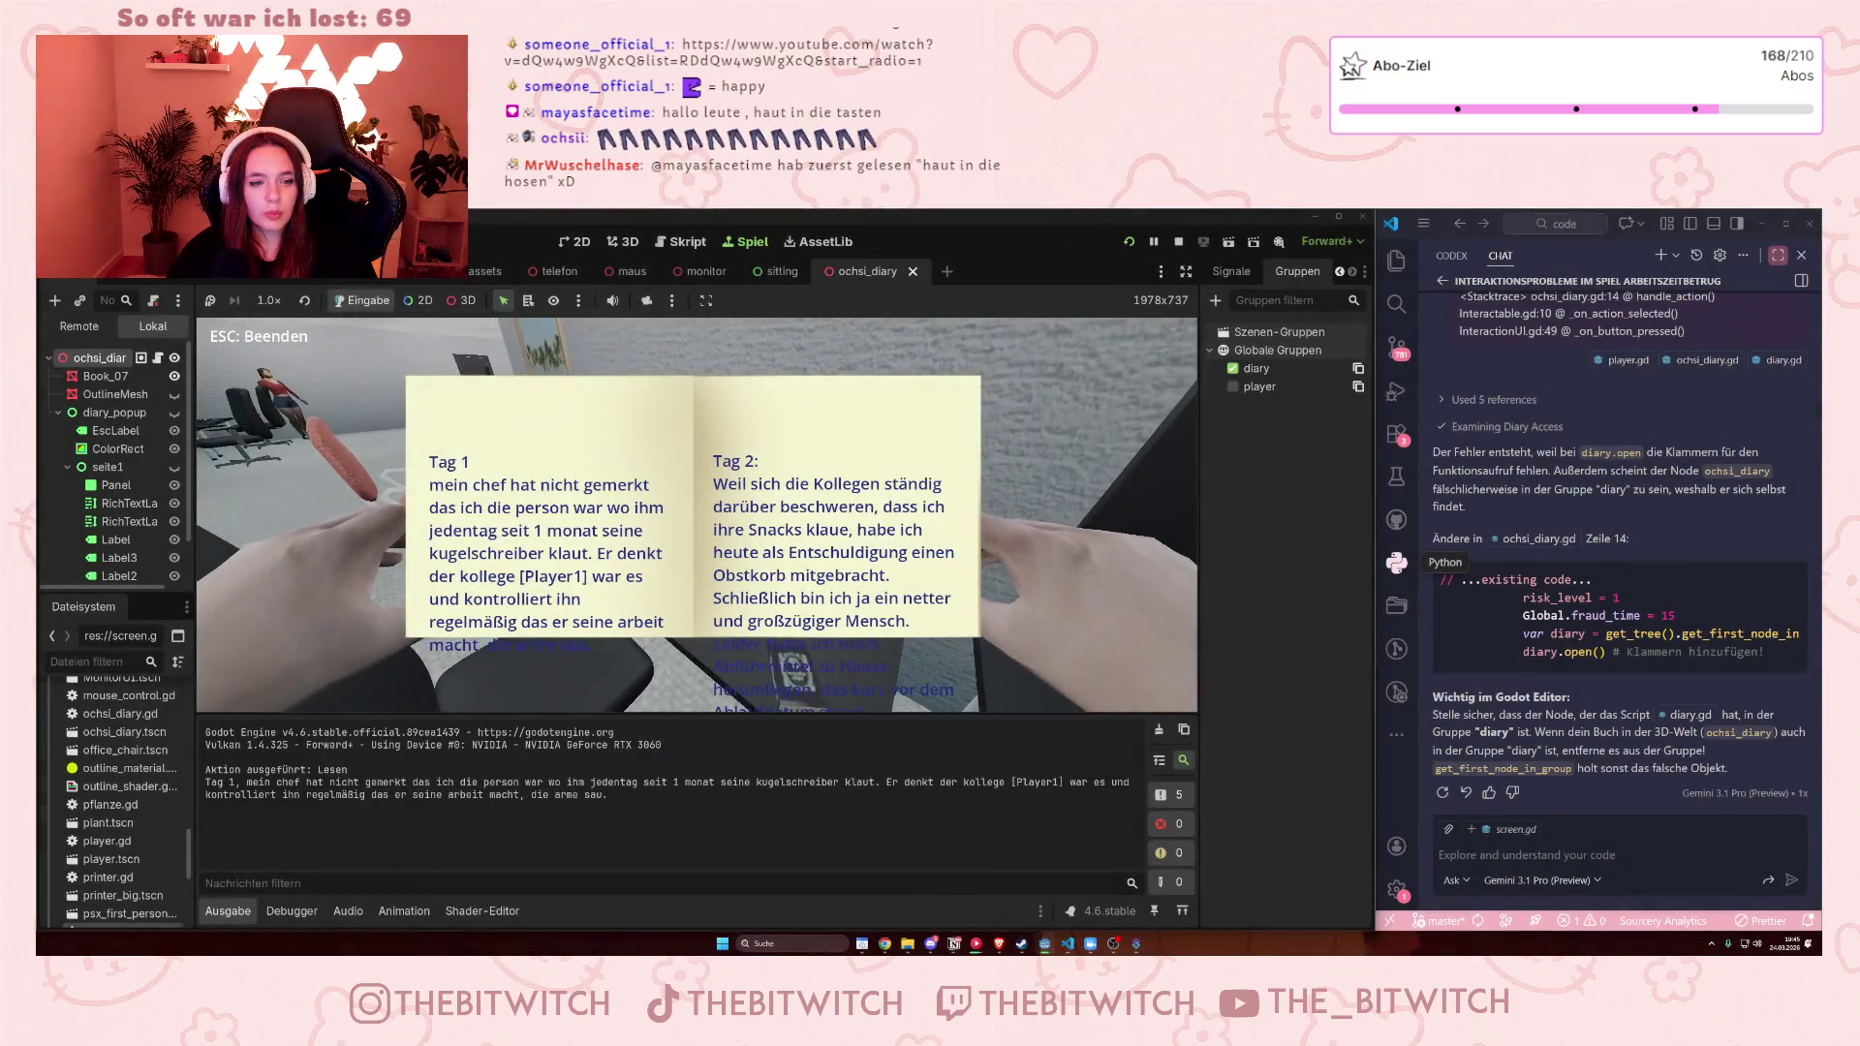
{"action": "left_click", "coordinate": [1177, 243]}
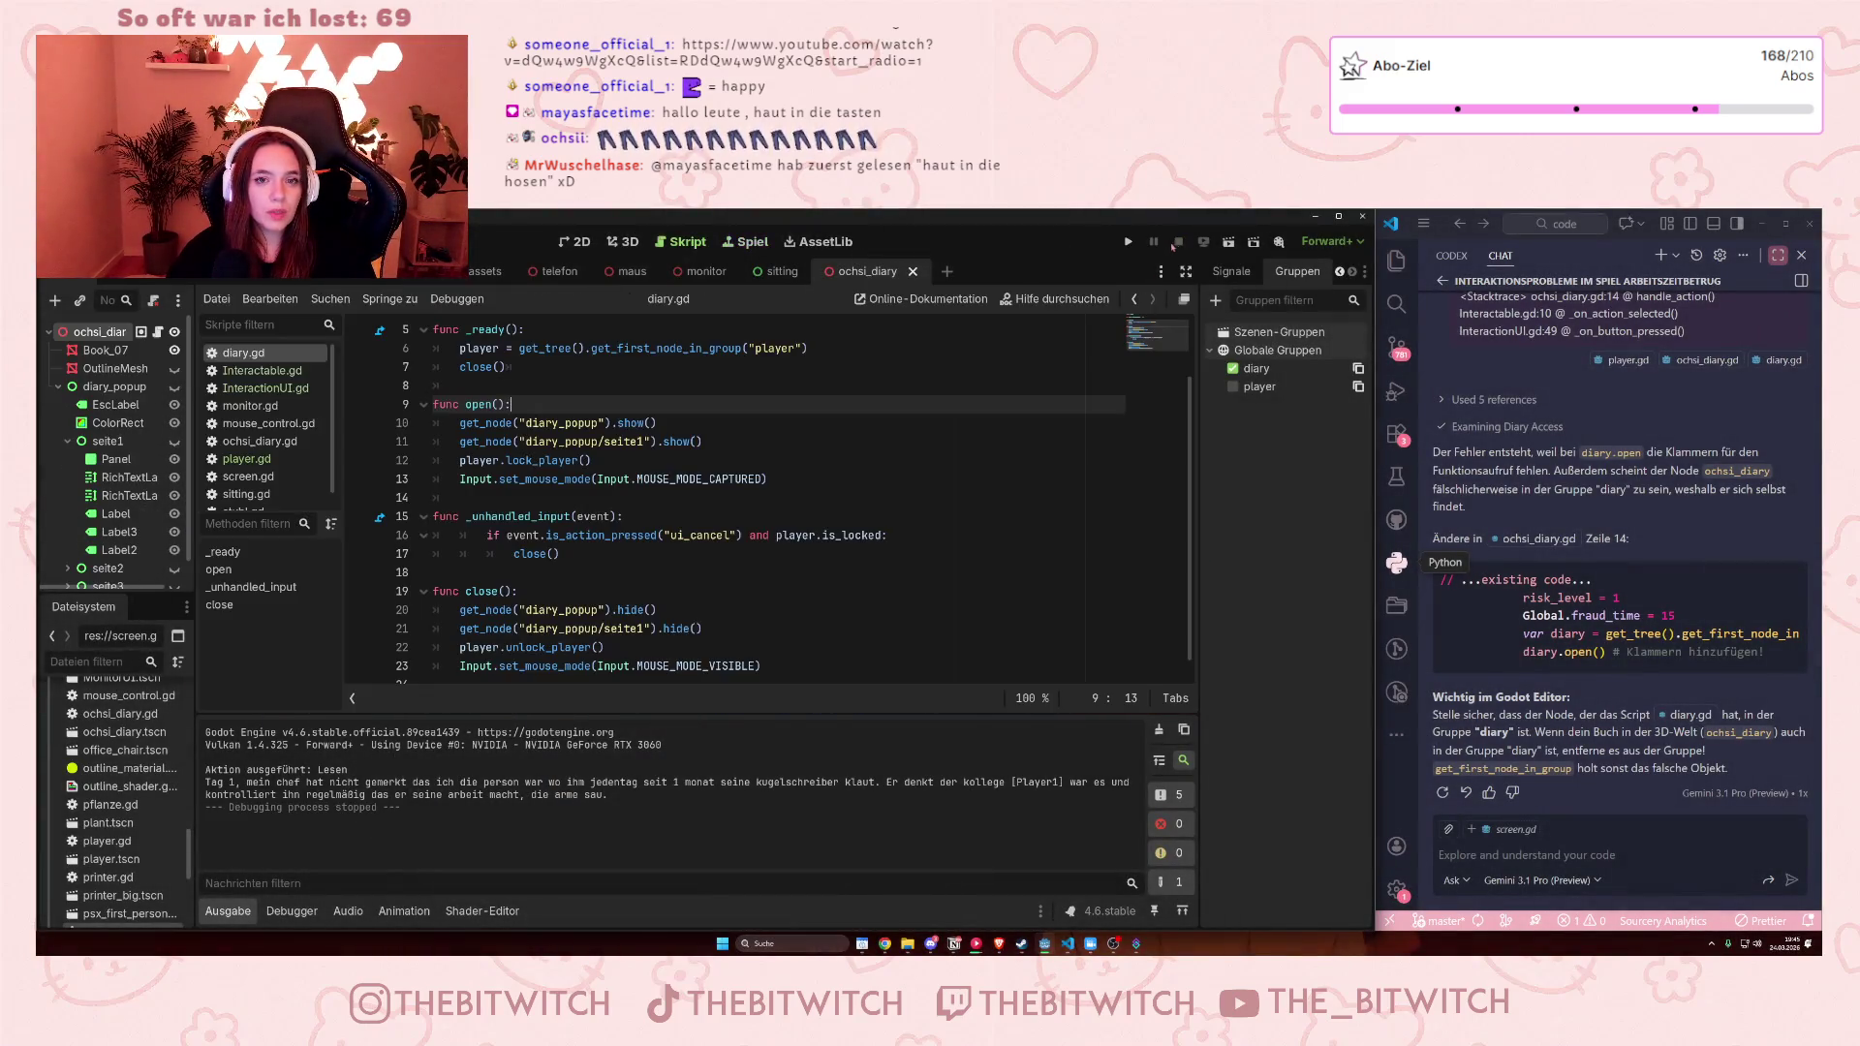
Review the custom cursor and mouse-mode code around lines 30–34 in player.gd
{"action": "left_click", "coordinate": [247, 458]}
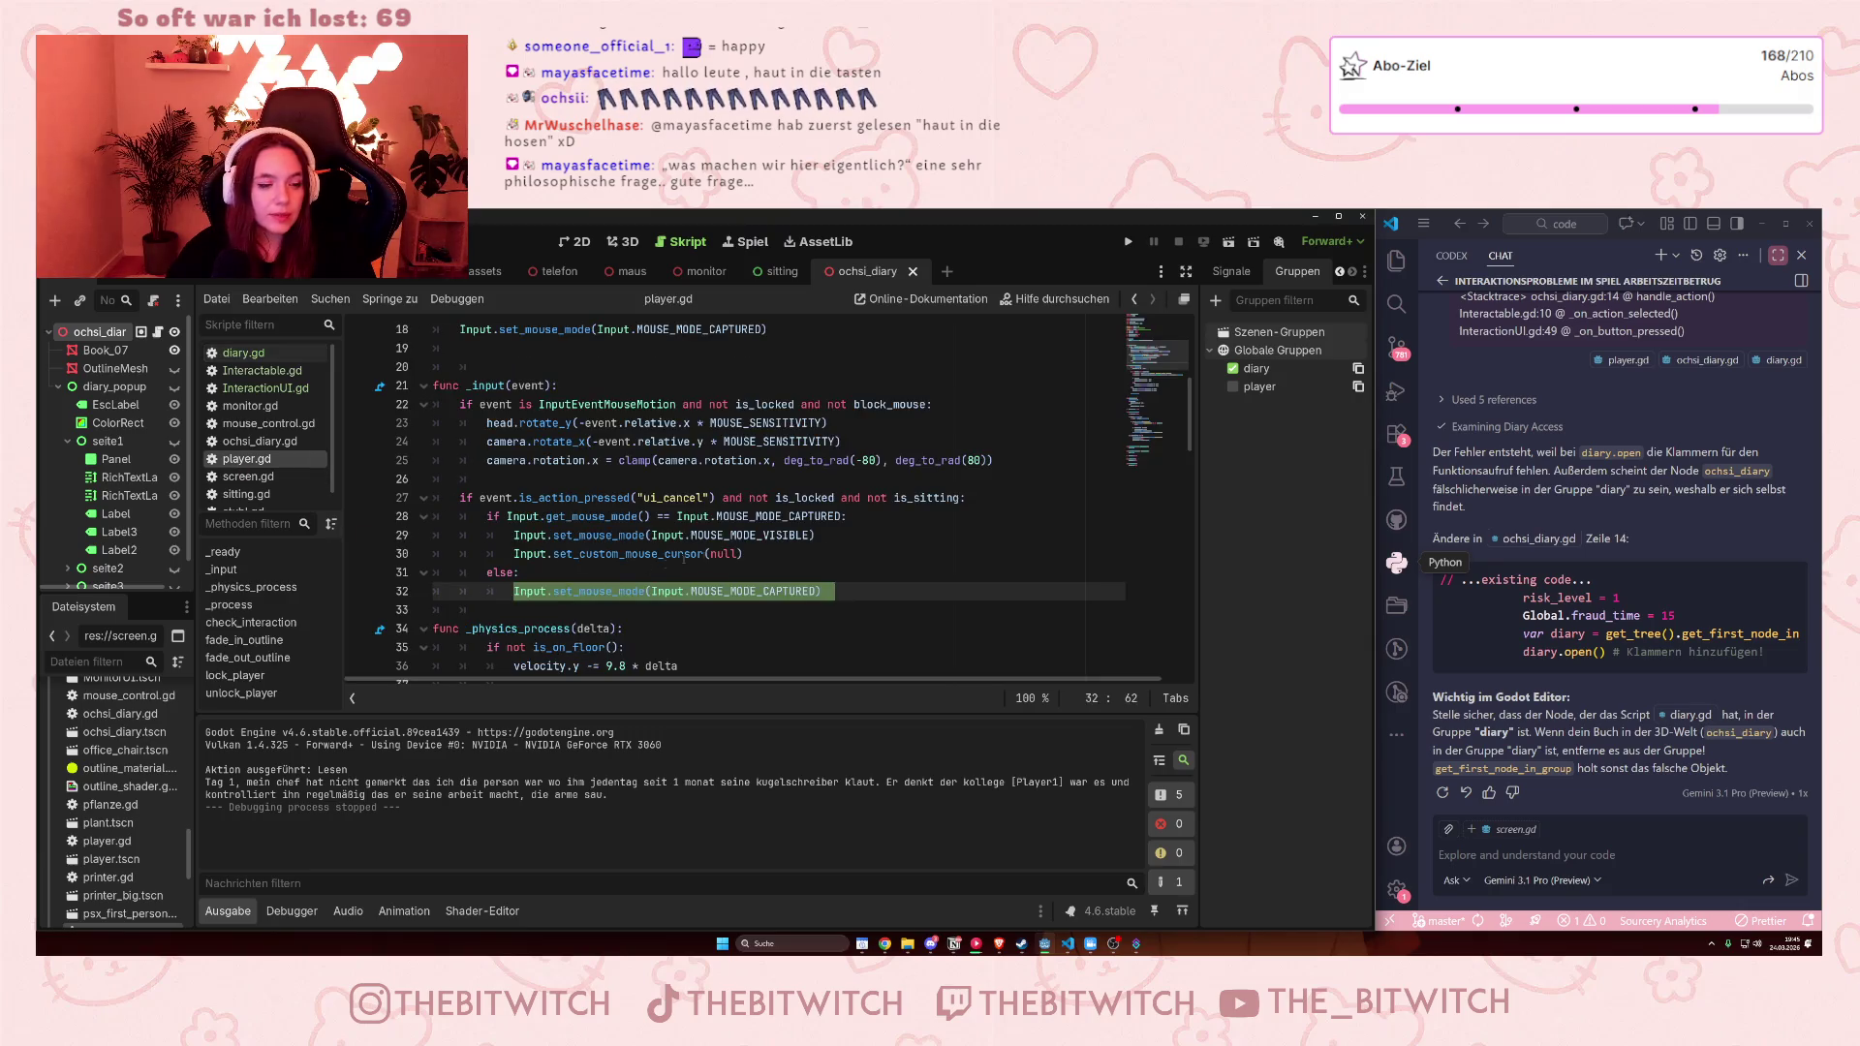
{"action": "left_click", "coordinate": [716, 554]}
{"action": "left_click", "coordinate": [558, 554]}
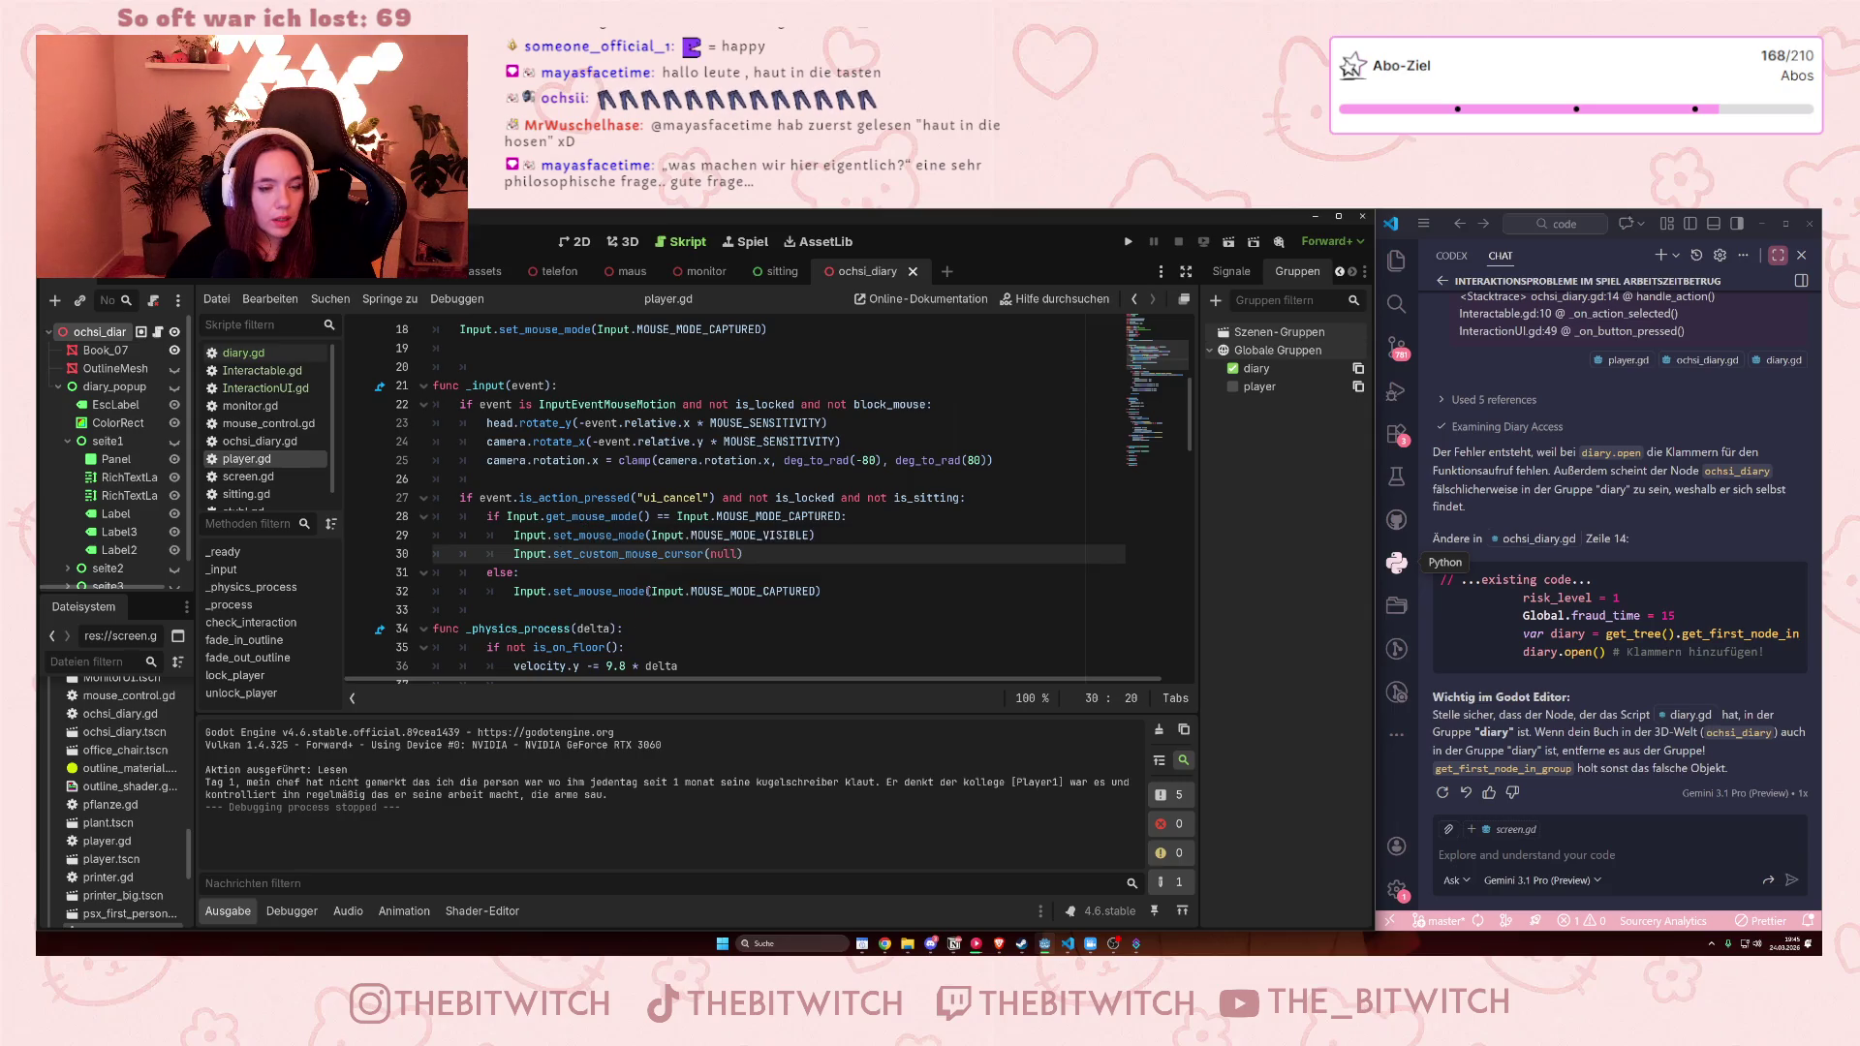
{"action": "left_click", "coordinate": [664, 591]}
{"action": "left_click", "coordinate": [589, 628]}
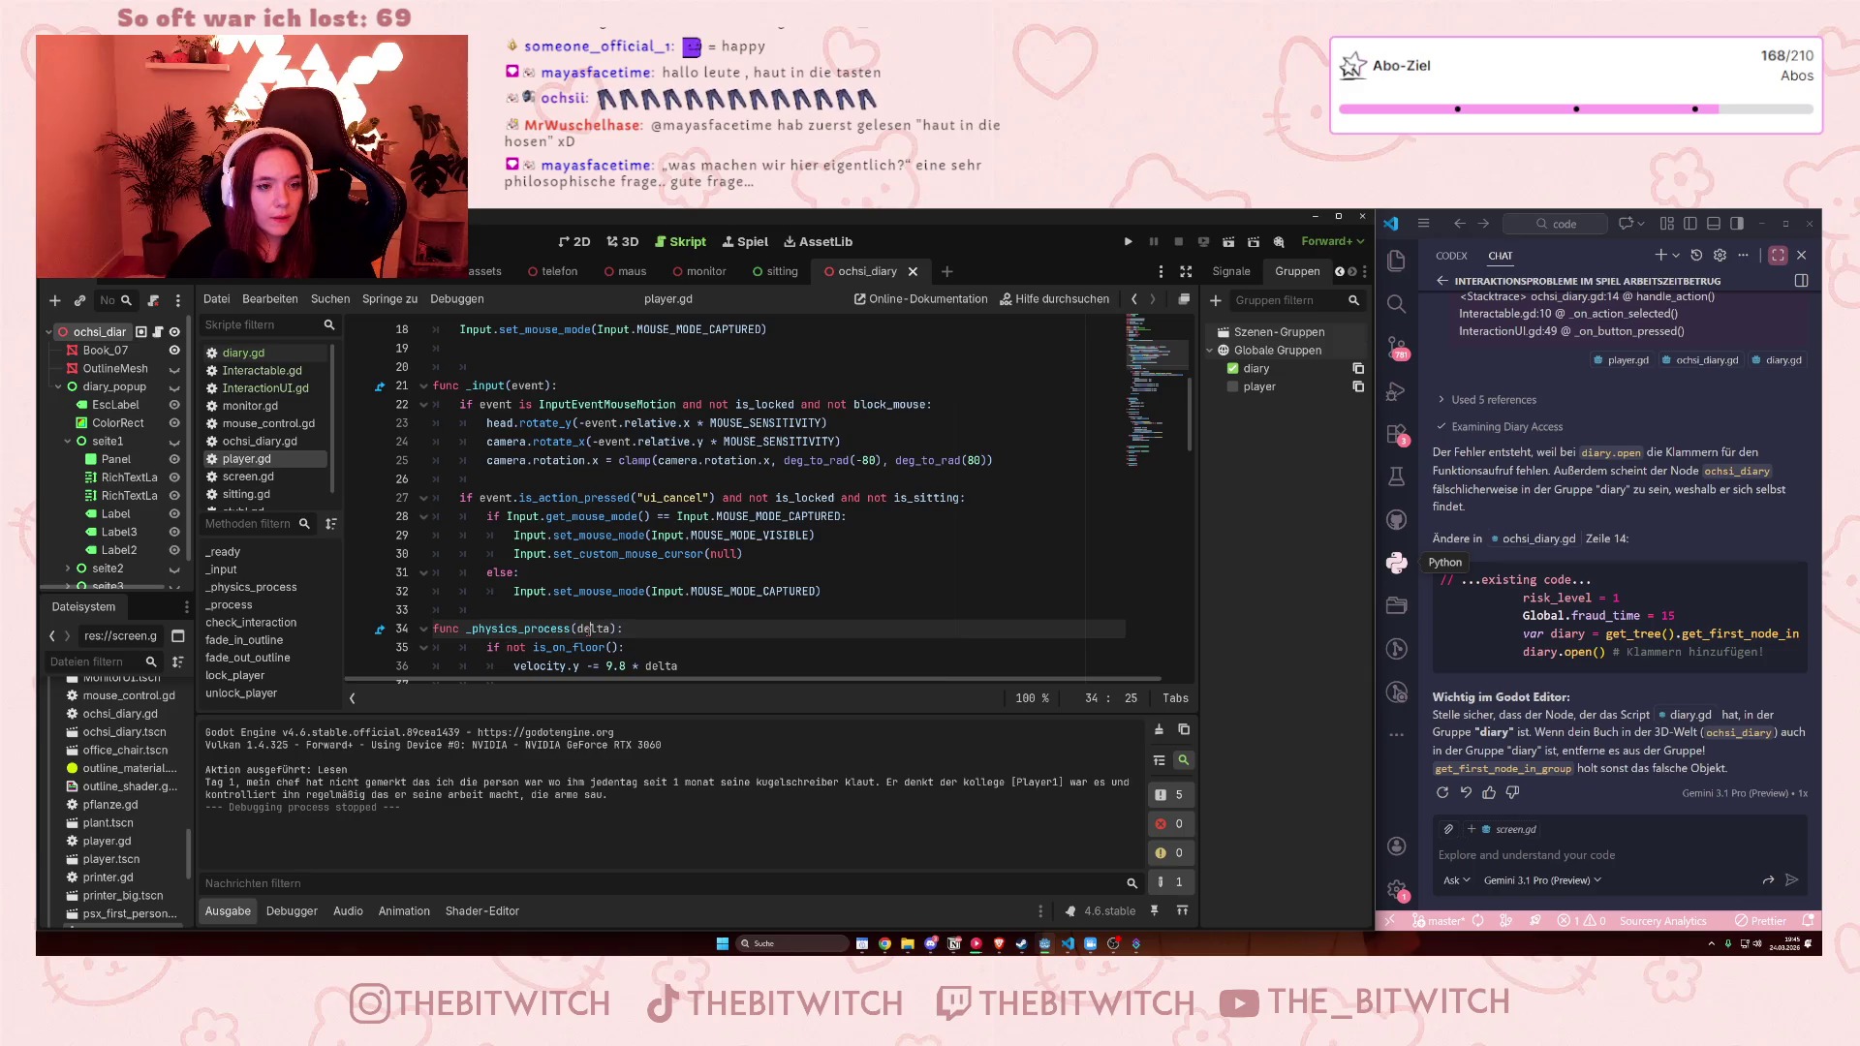
{"action": "mouse_move", "coordinate": [686, 461]}
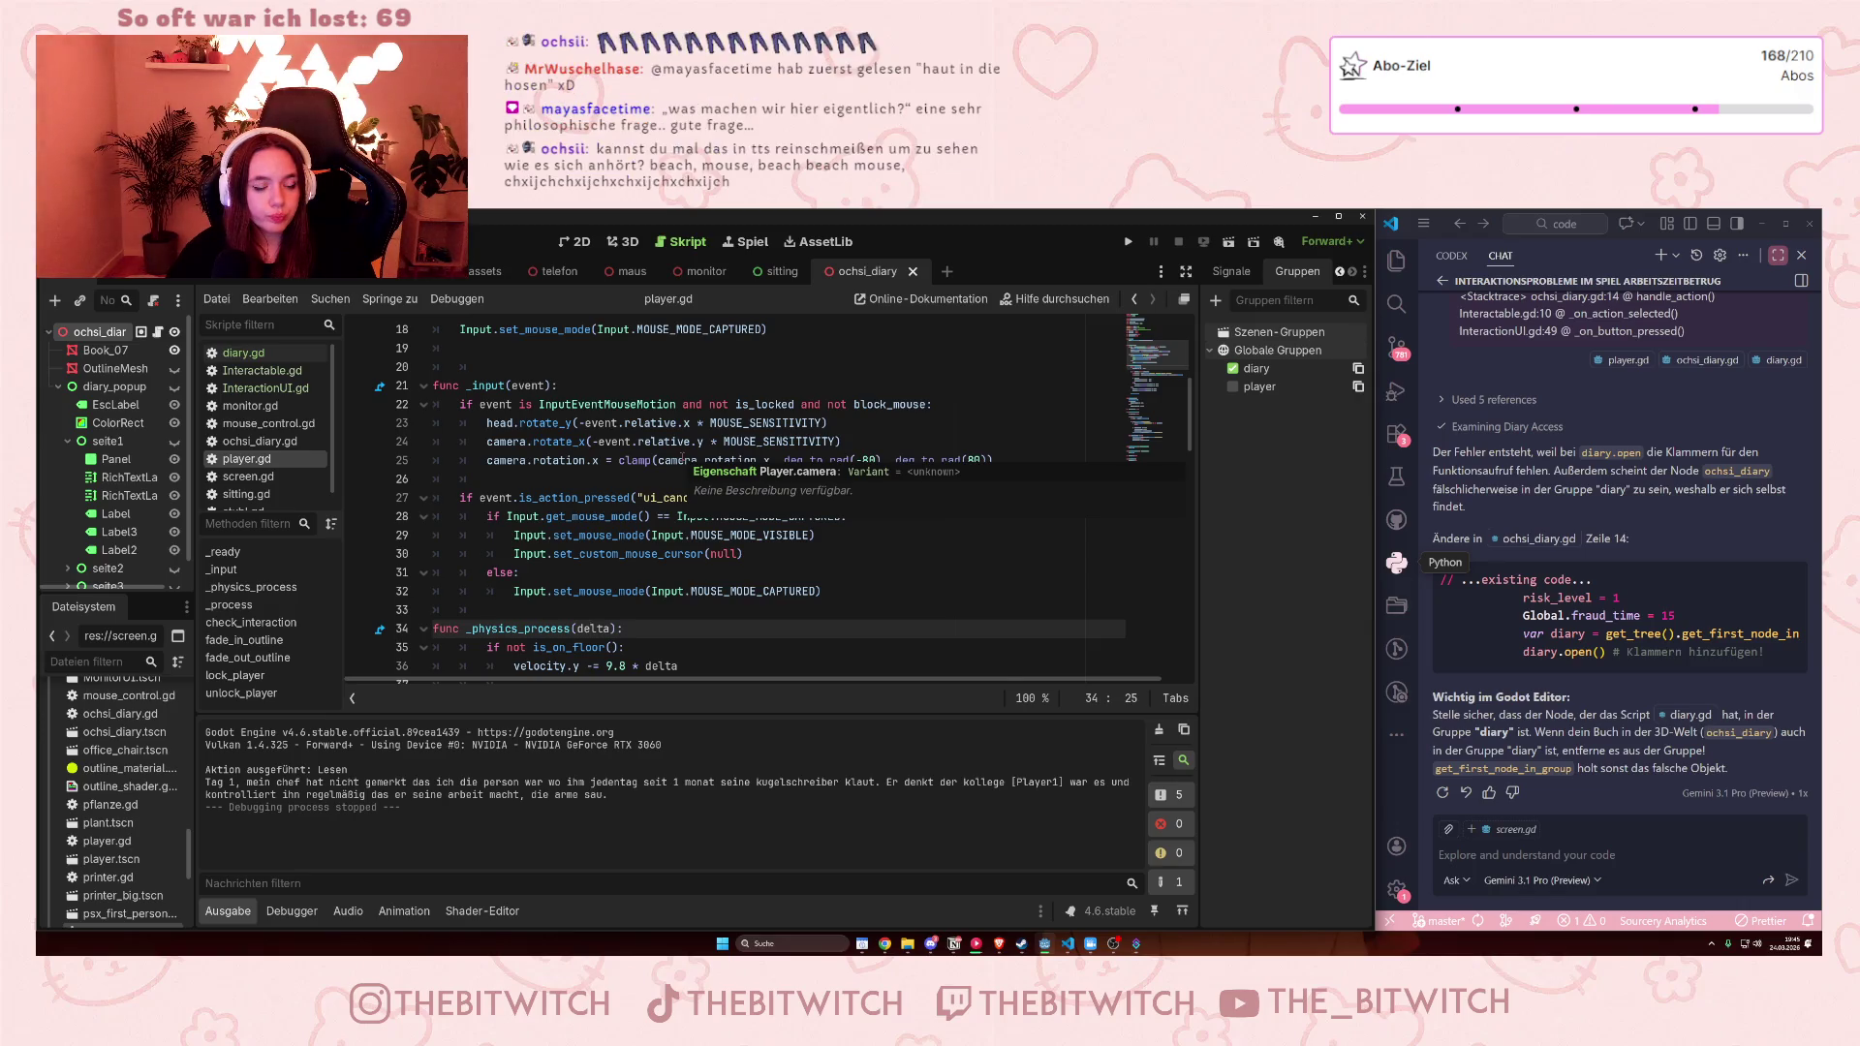
{"action": "scroll", "coordinate": [683, 455], "scroll_direction": "down", "scroll_amount": 5}
{"action": "scroll", "coordinate": [690, 453], "scroll_direction": "up", "scroll_amount": 5}
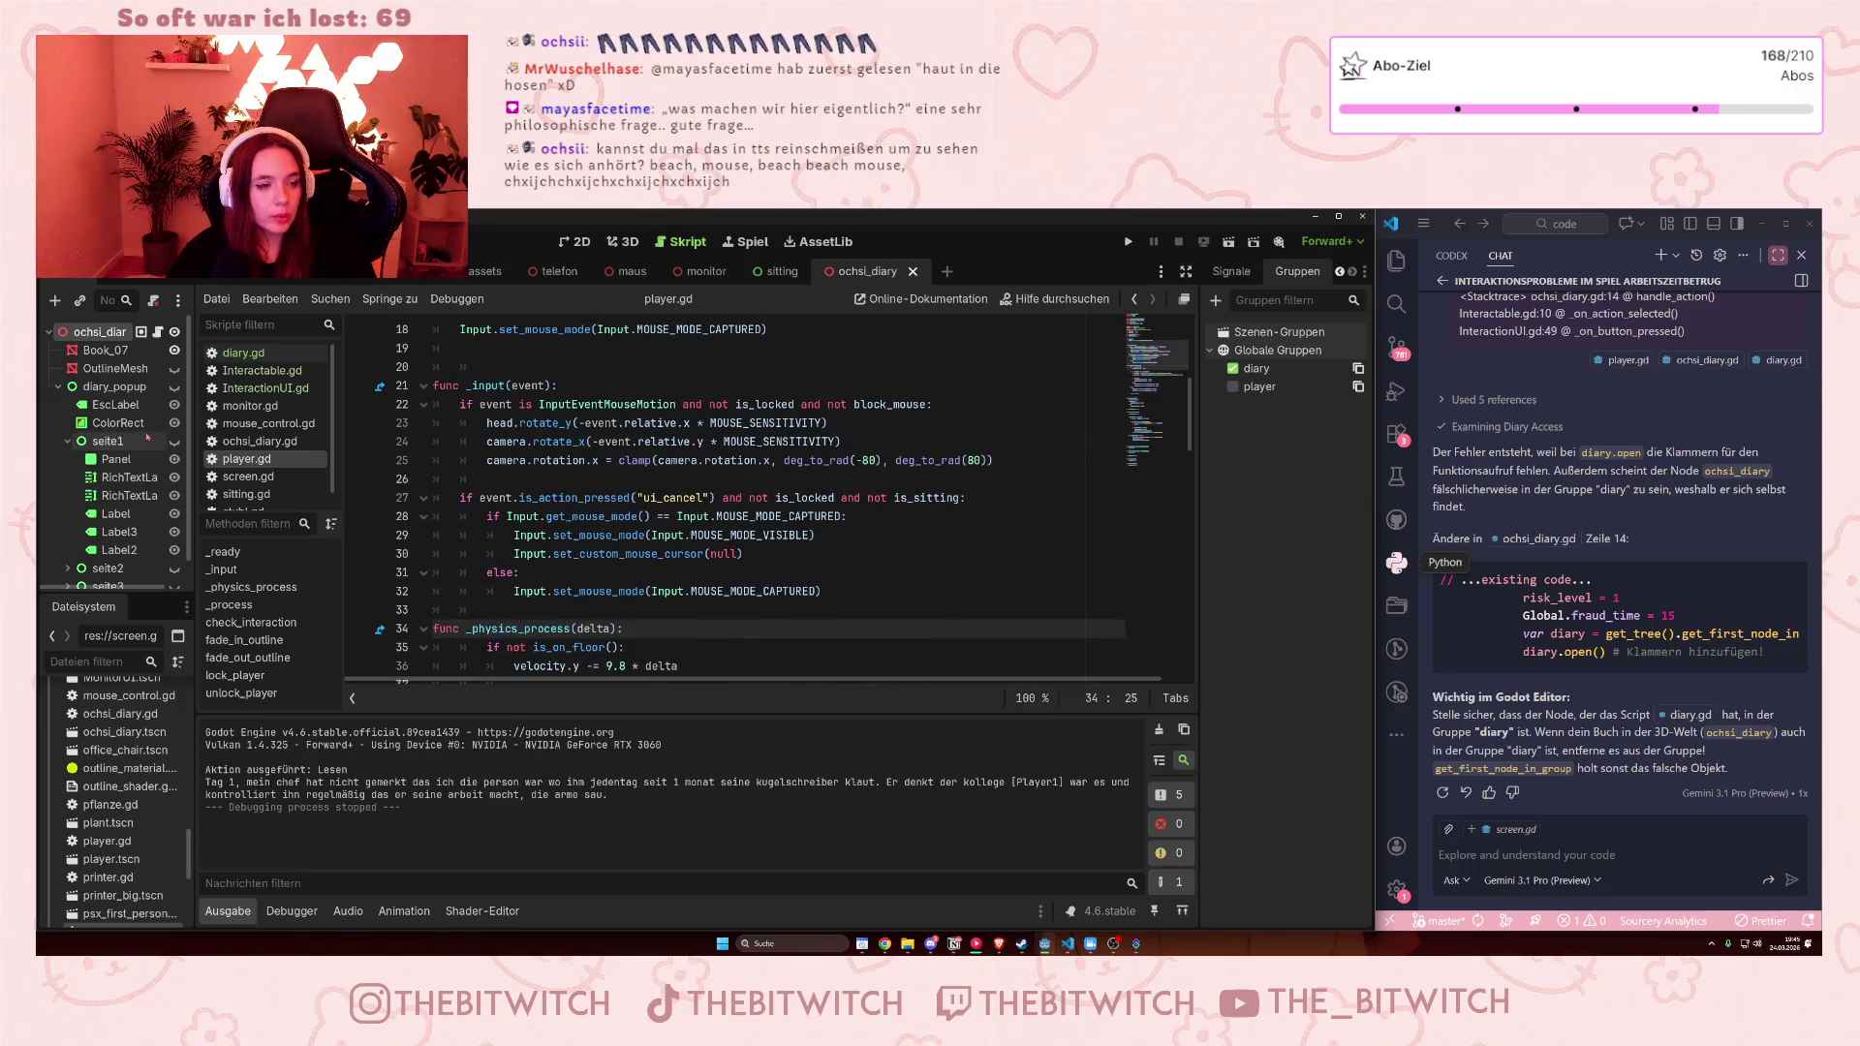
Add player.block_mouse() after player.lock_player() in diary.gd's open function and save
{"action": "left_click", "coordinate": [315, 352]}
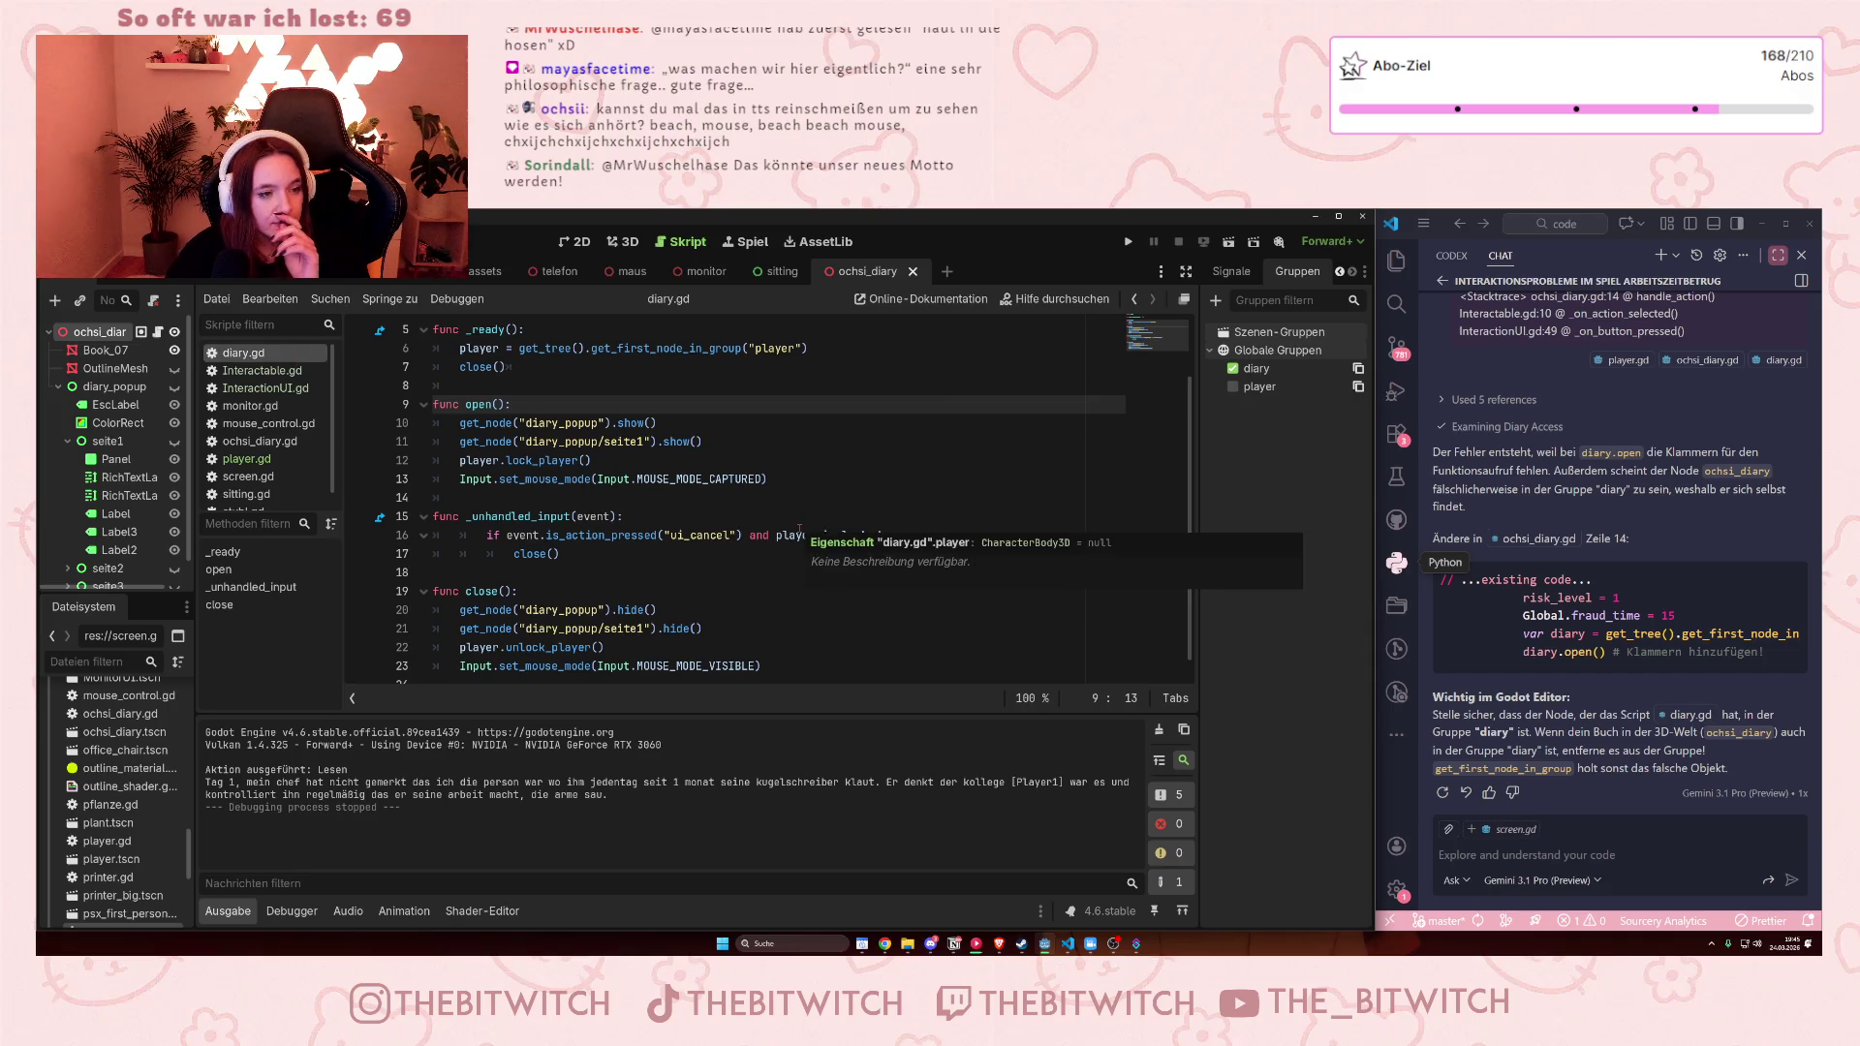
{"action": "scroll", "coordinate": [799, 528], "scroll_direction": "down", "scroll_amount": 1}
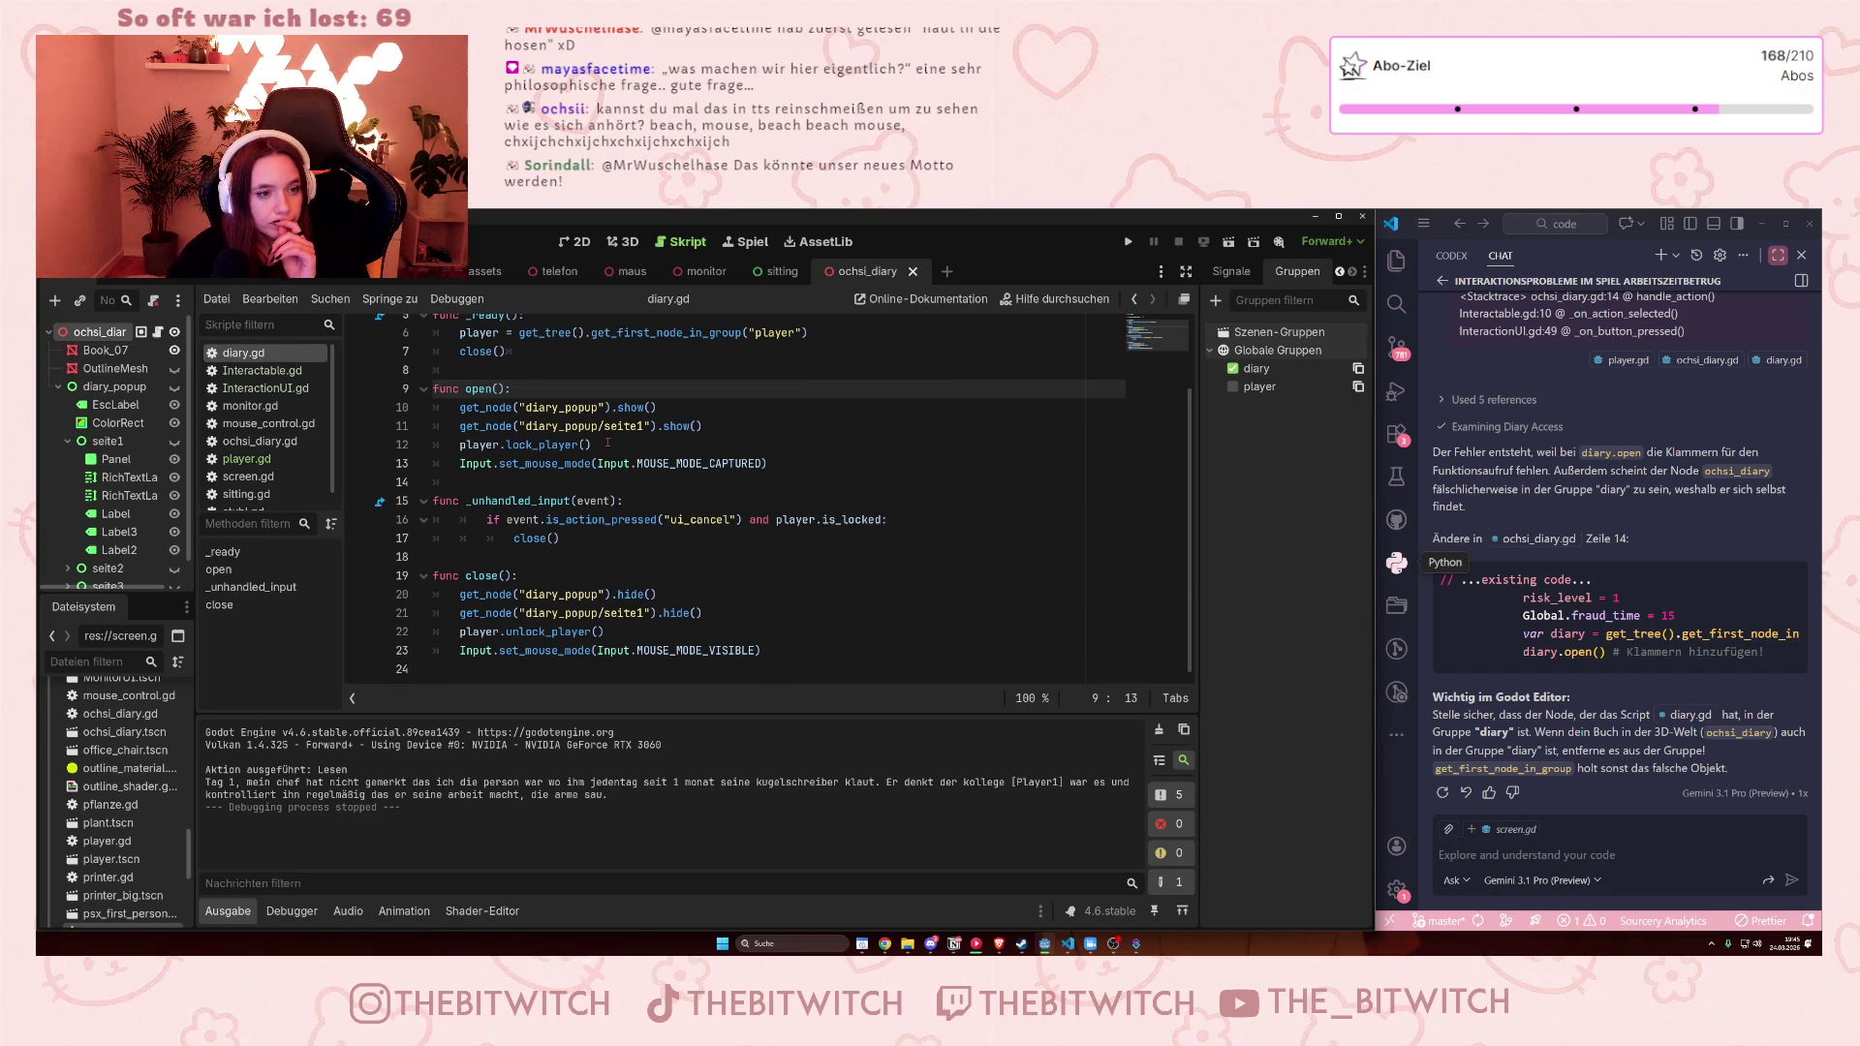
{"action": "left_click", "coordinate": [616, 445]}
{"action": "key", "text": "Return"}
{"action": "type", "text": "pl"}
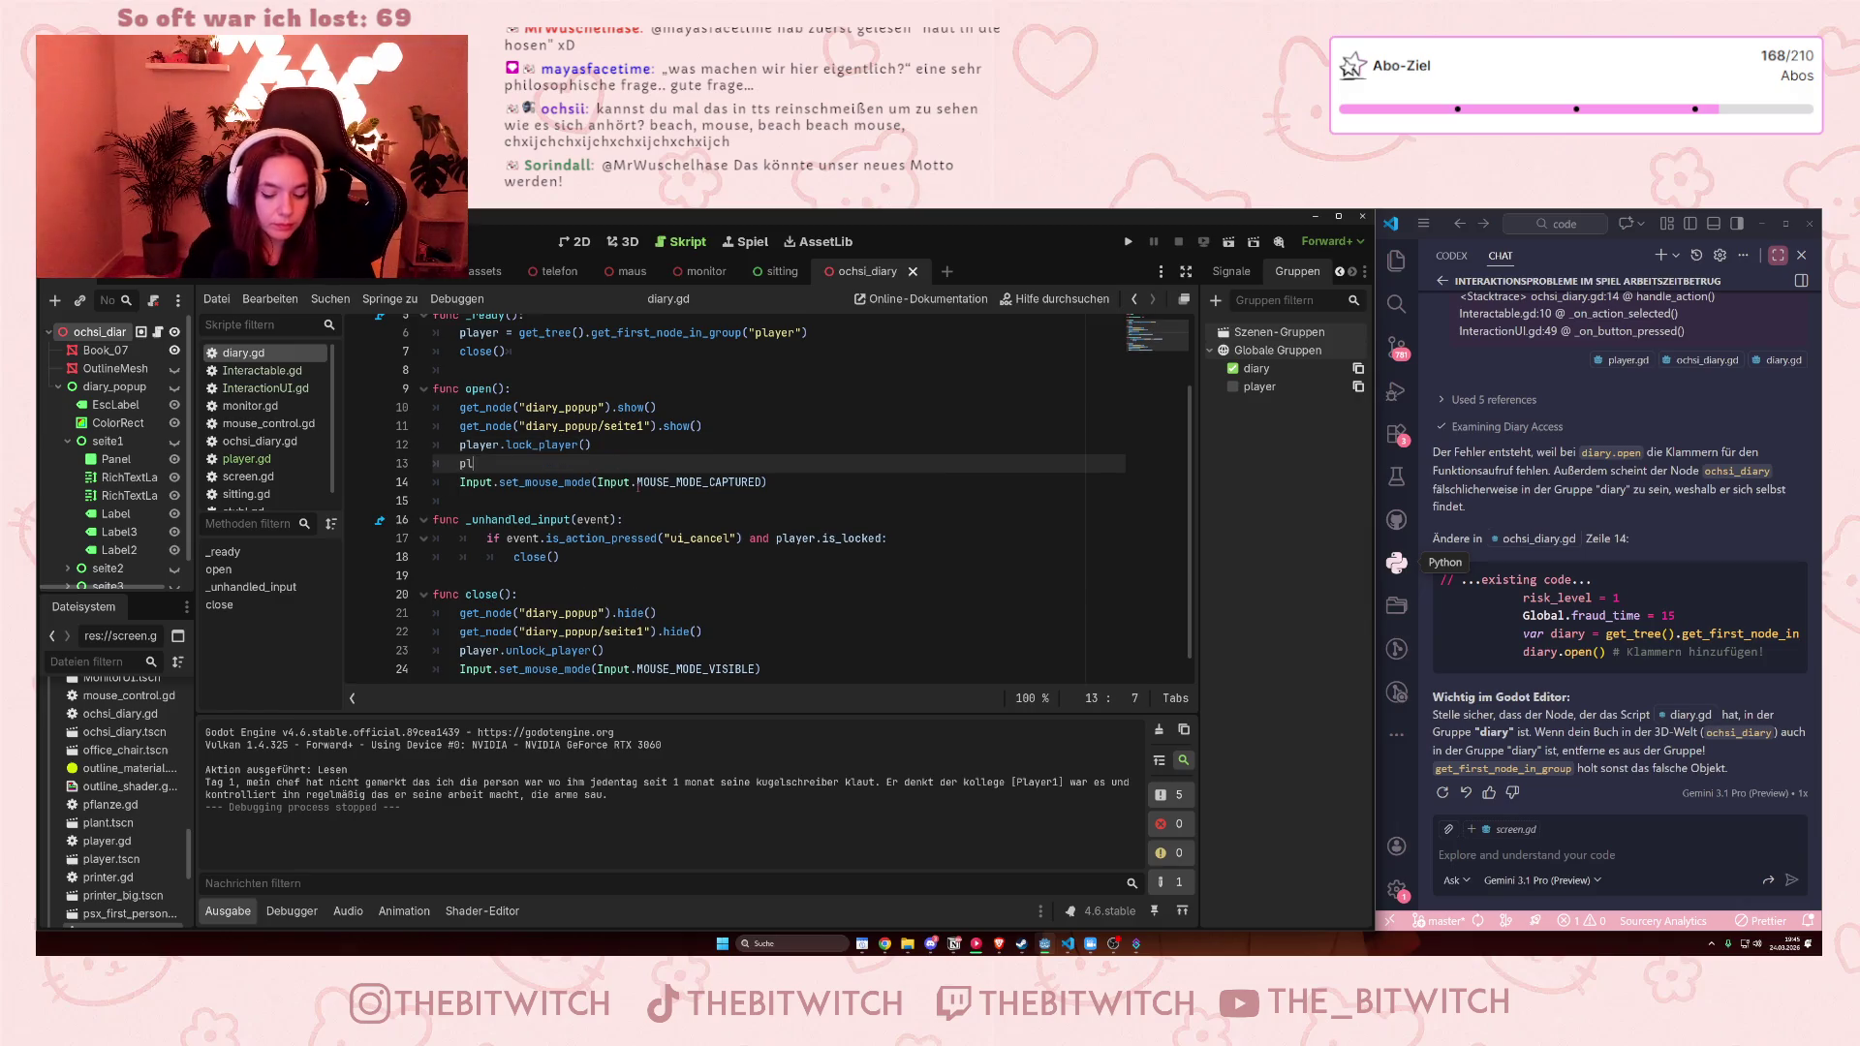
{"action": "type", "text": "ayer."}
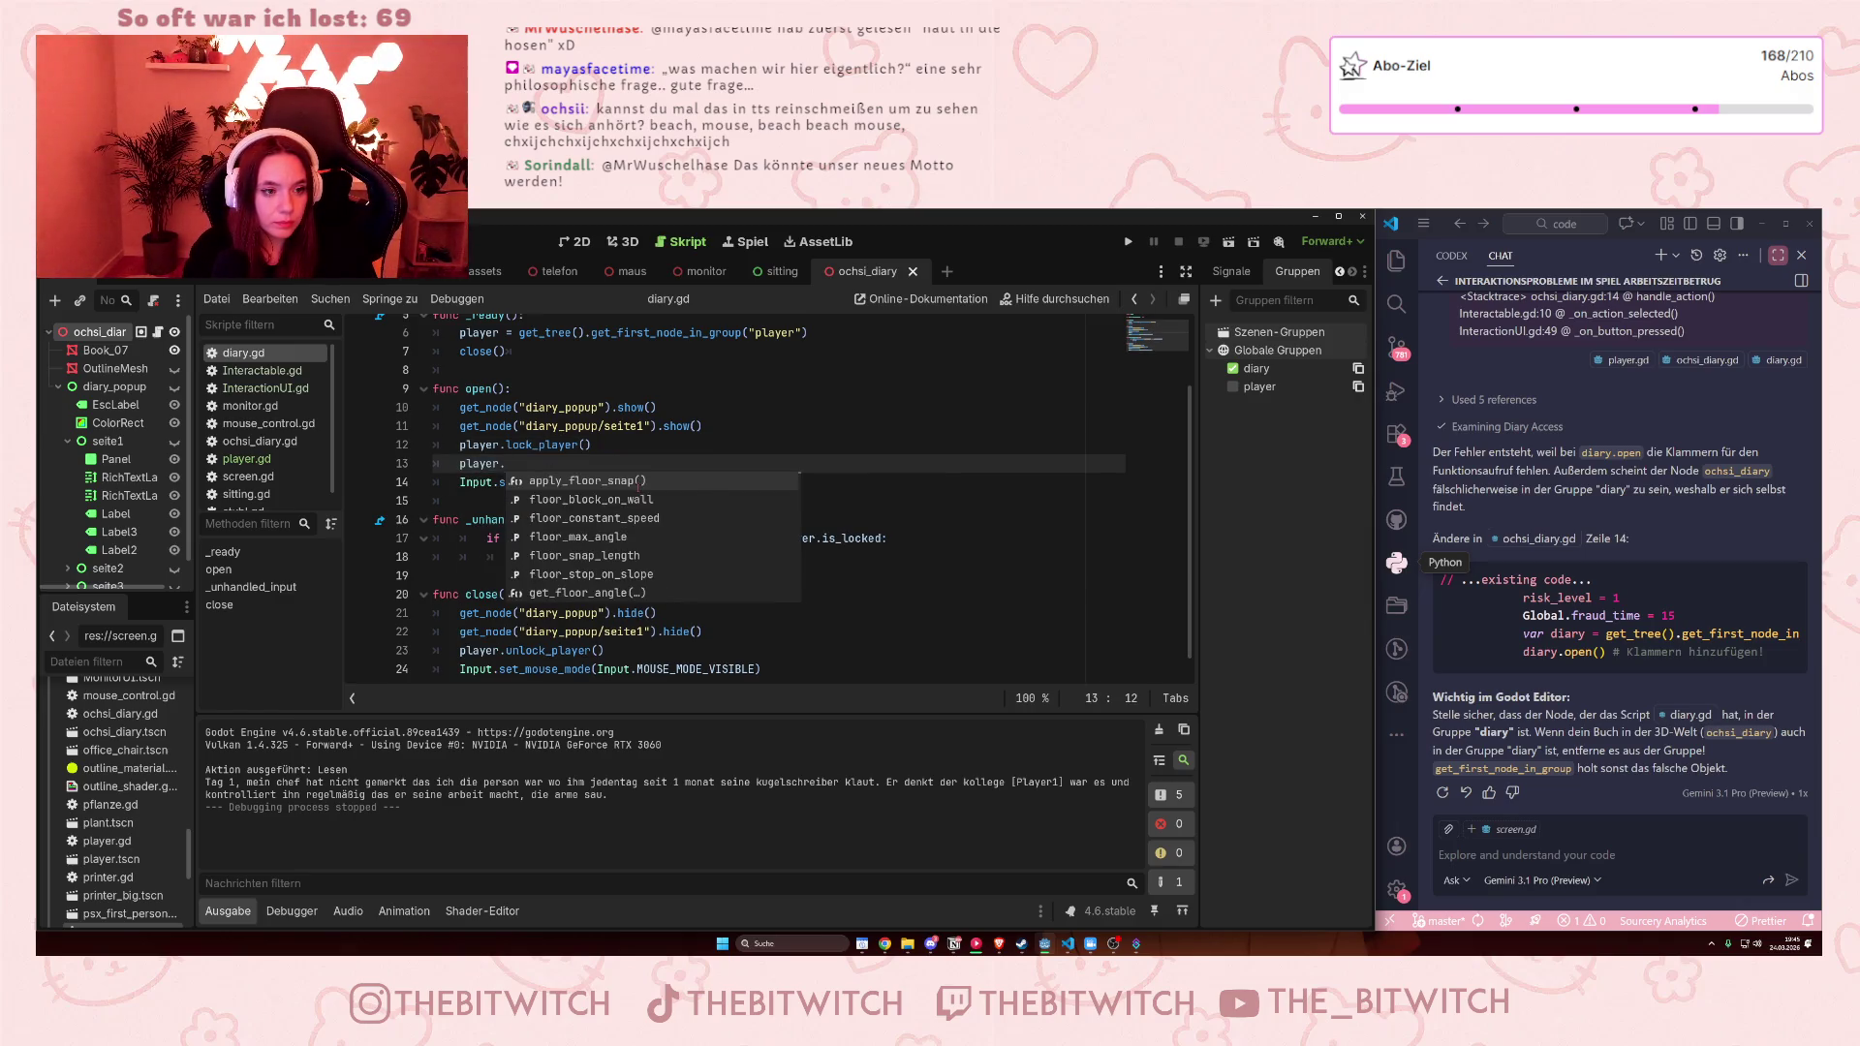
{"action": "type", "text": "block"}
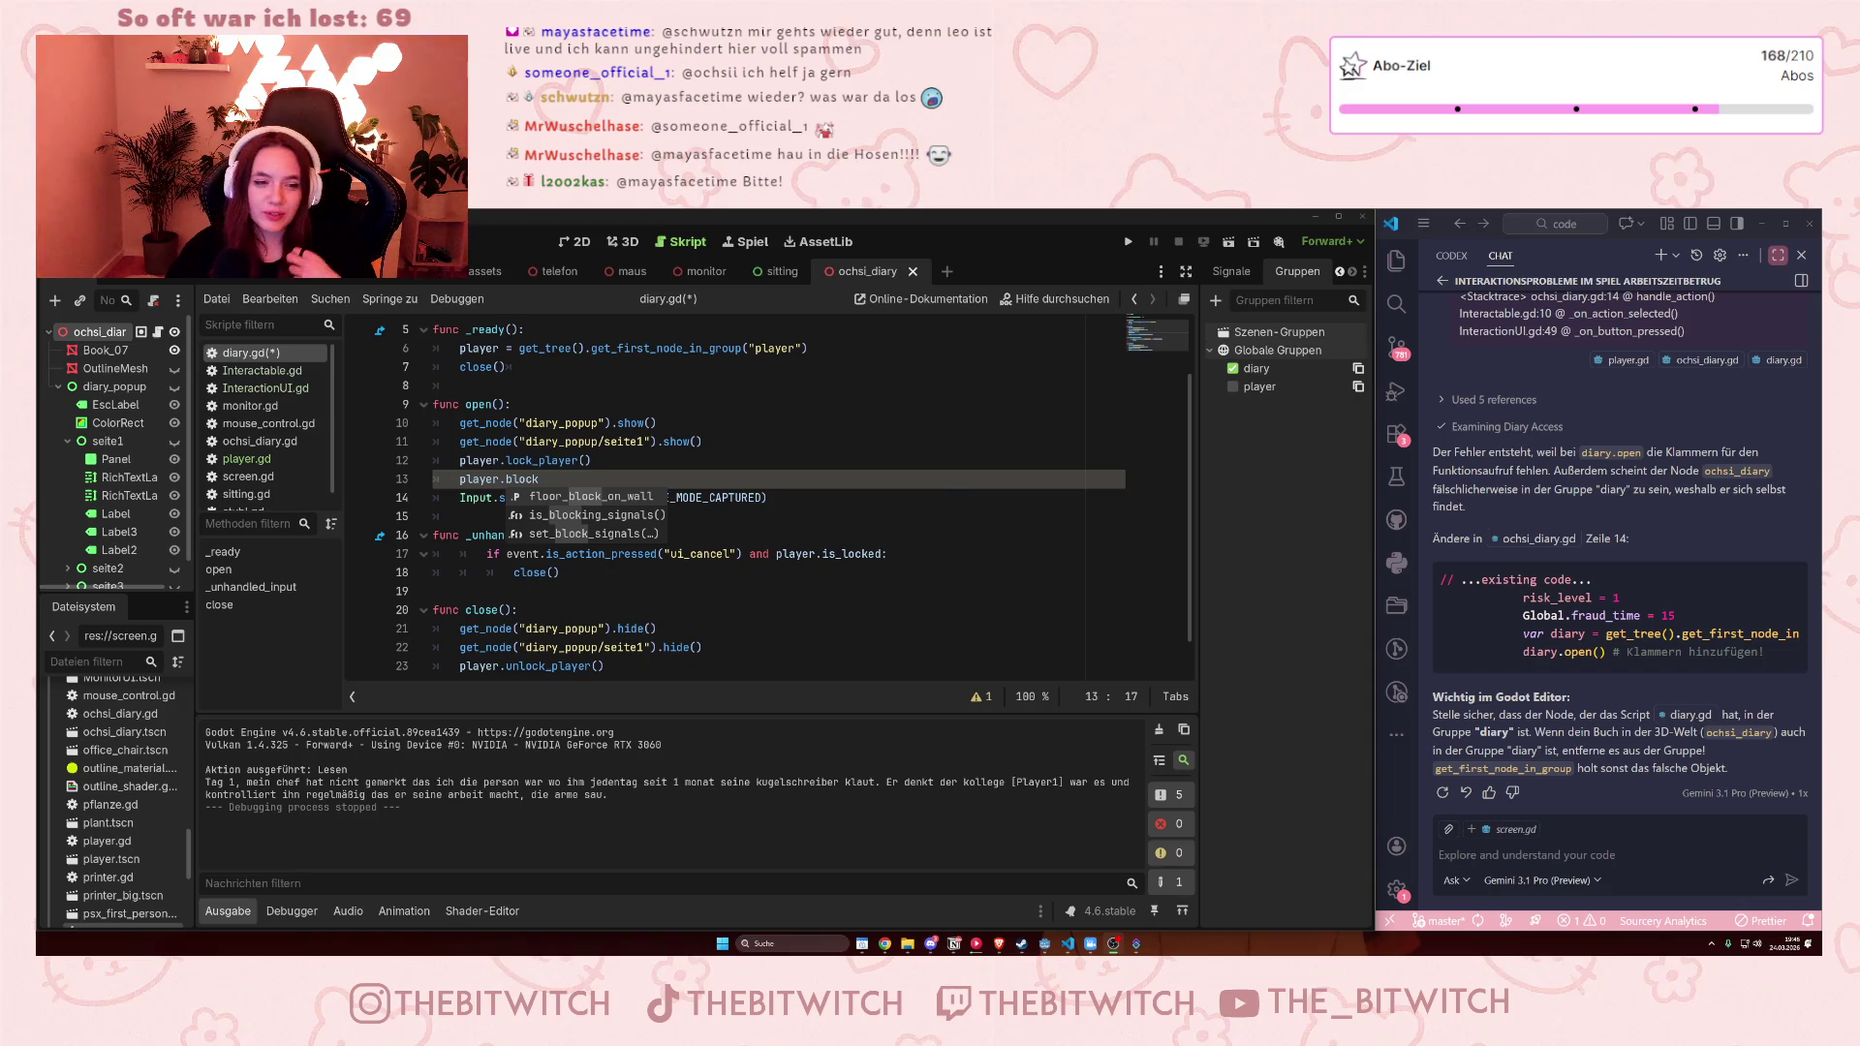
{"action": "key", "text": "Escape"}
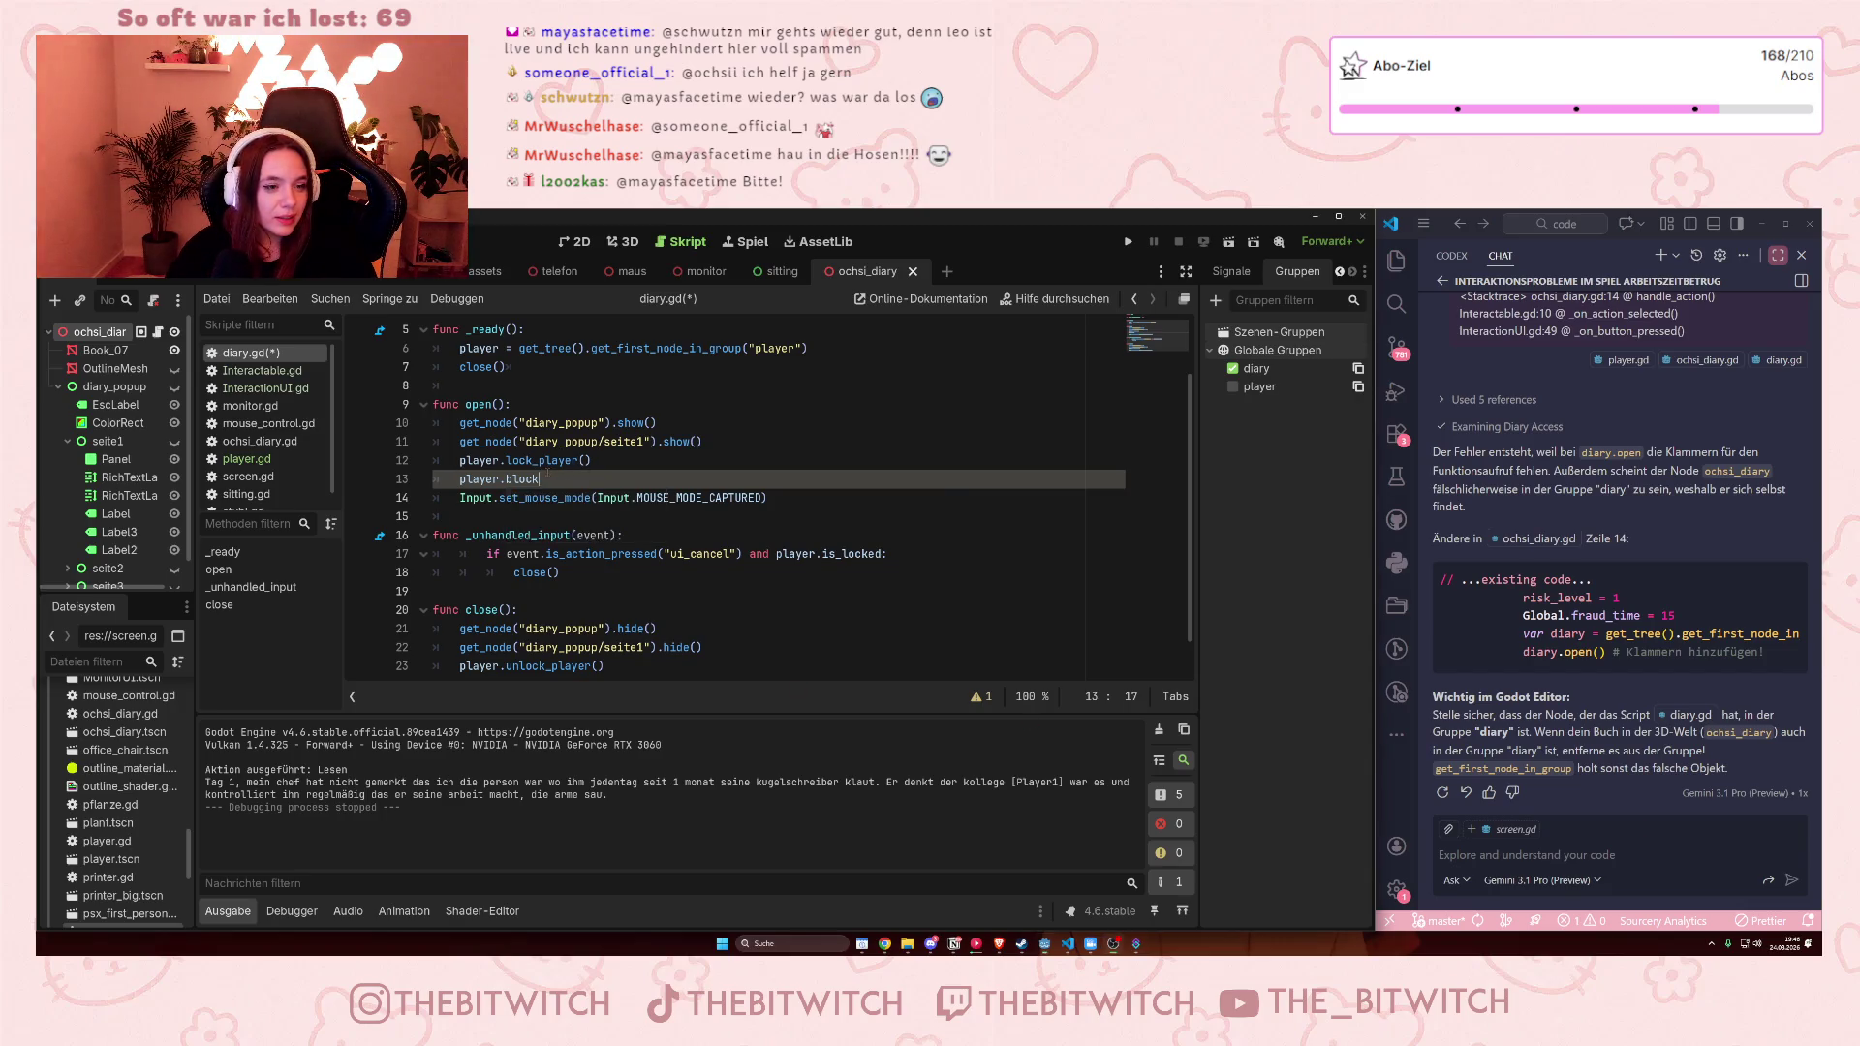
{"action": "type", "text": "_mous"}
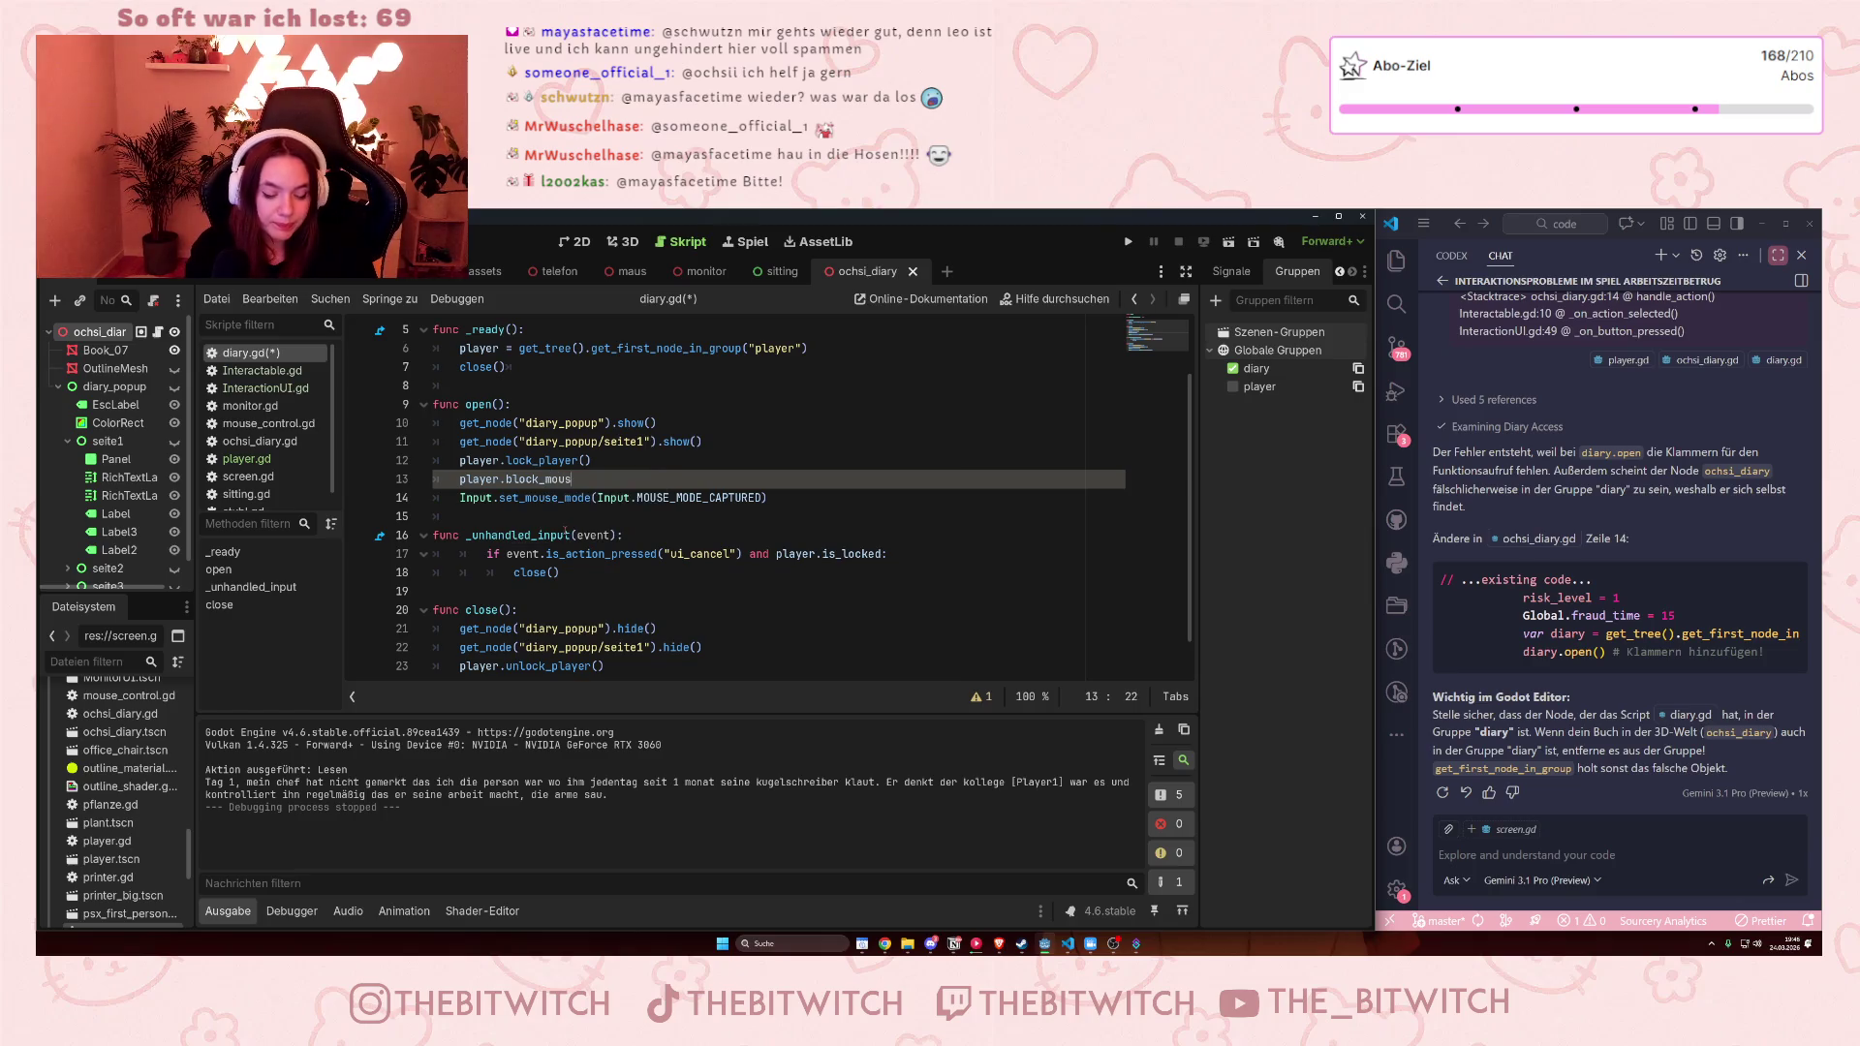
{"action": "type", "text": "e()"}
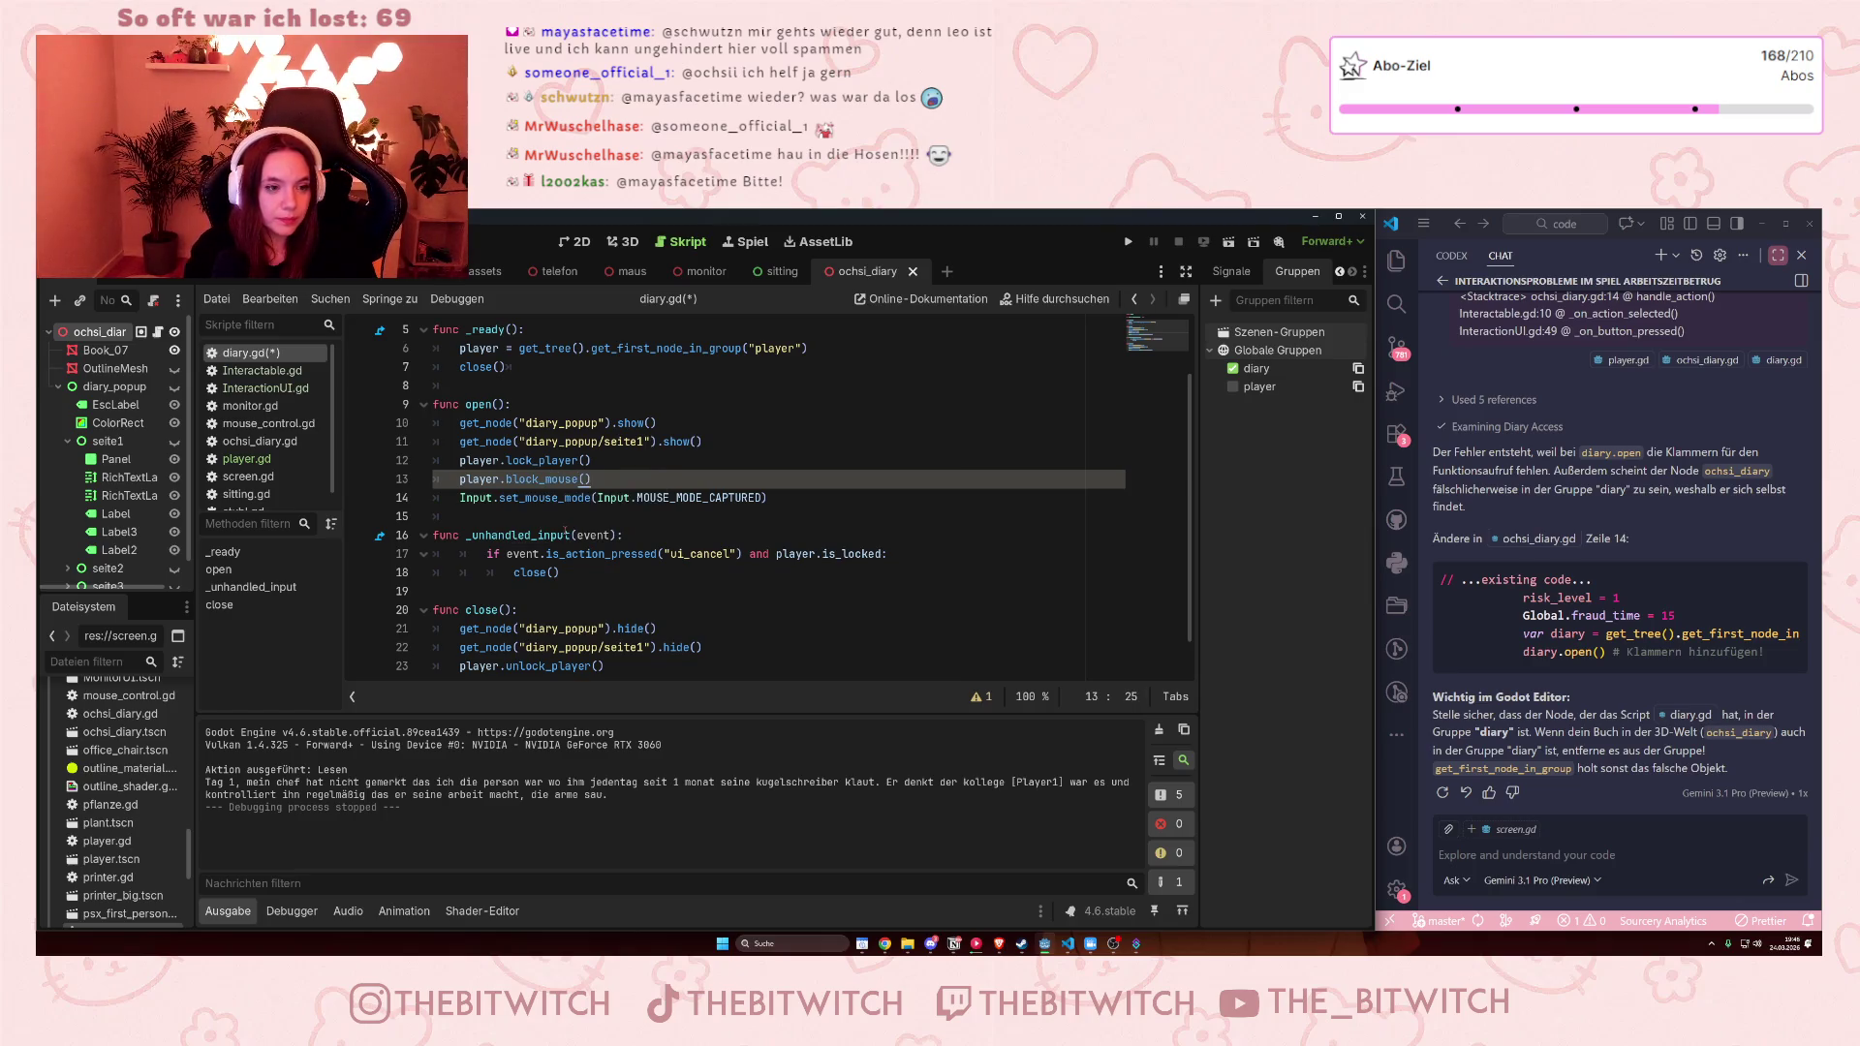
{"action": "left_click", "coordinate": [622, 515]}
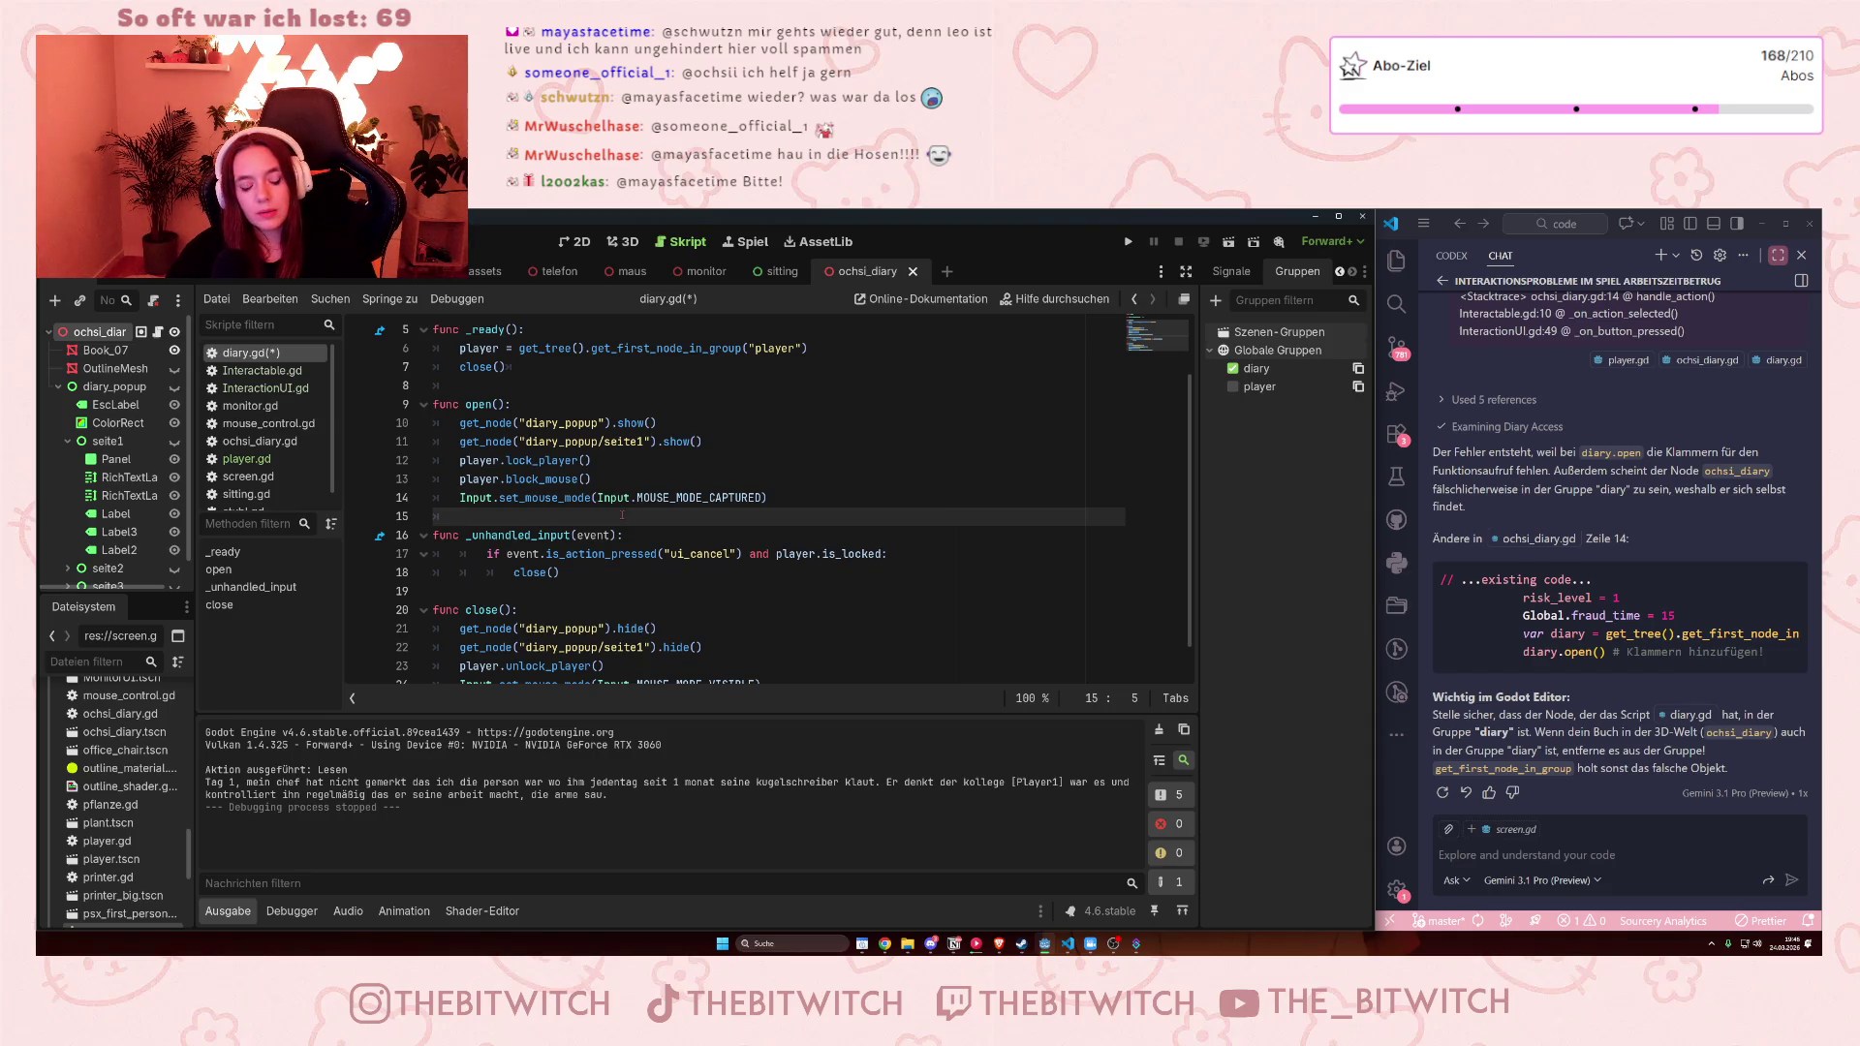
{"action": "key", "text": "ctrl+s"}
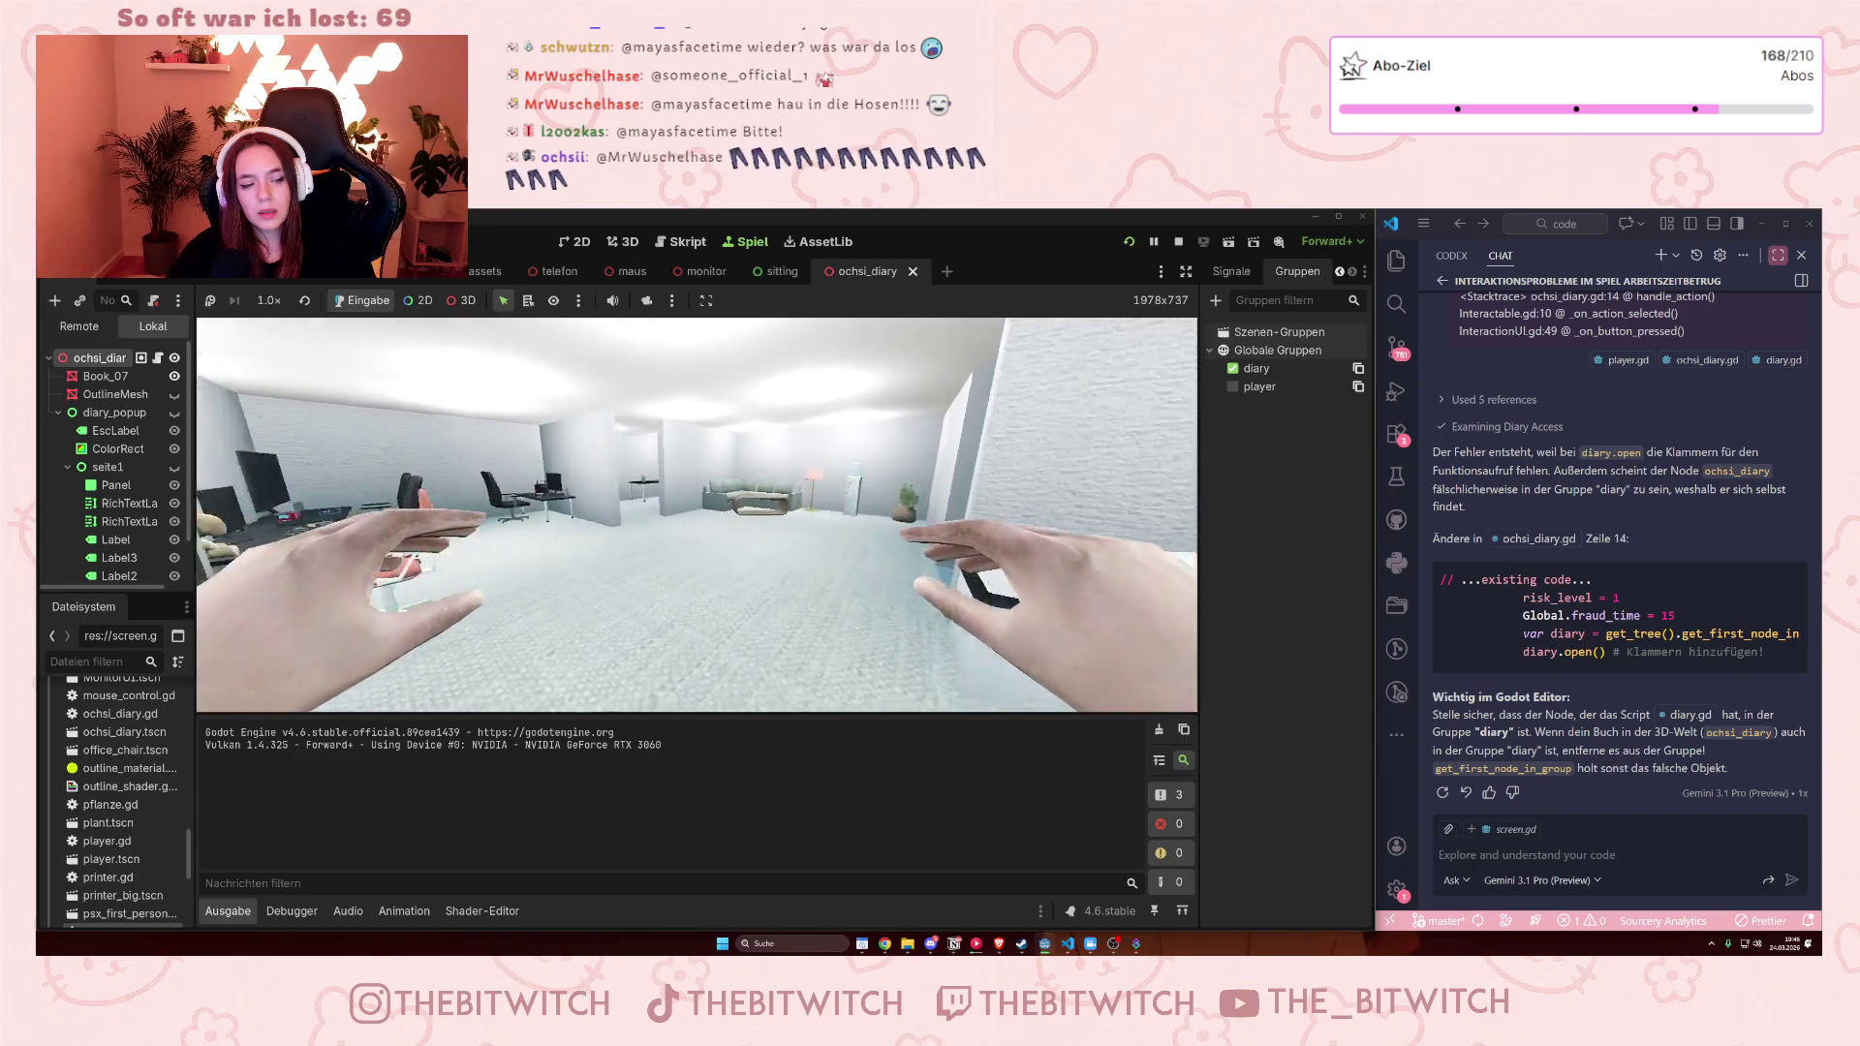
Trigger the diary in game, then delete the failing player.block_mouse() line from diary.gd
{"action": "key", "text": "w"}
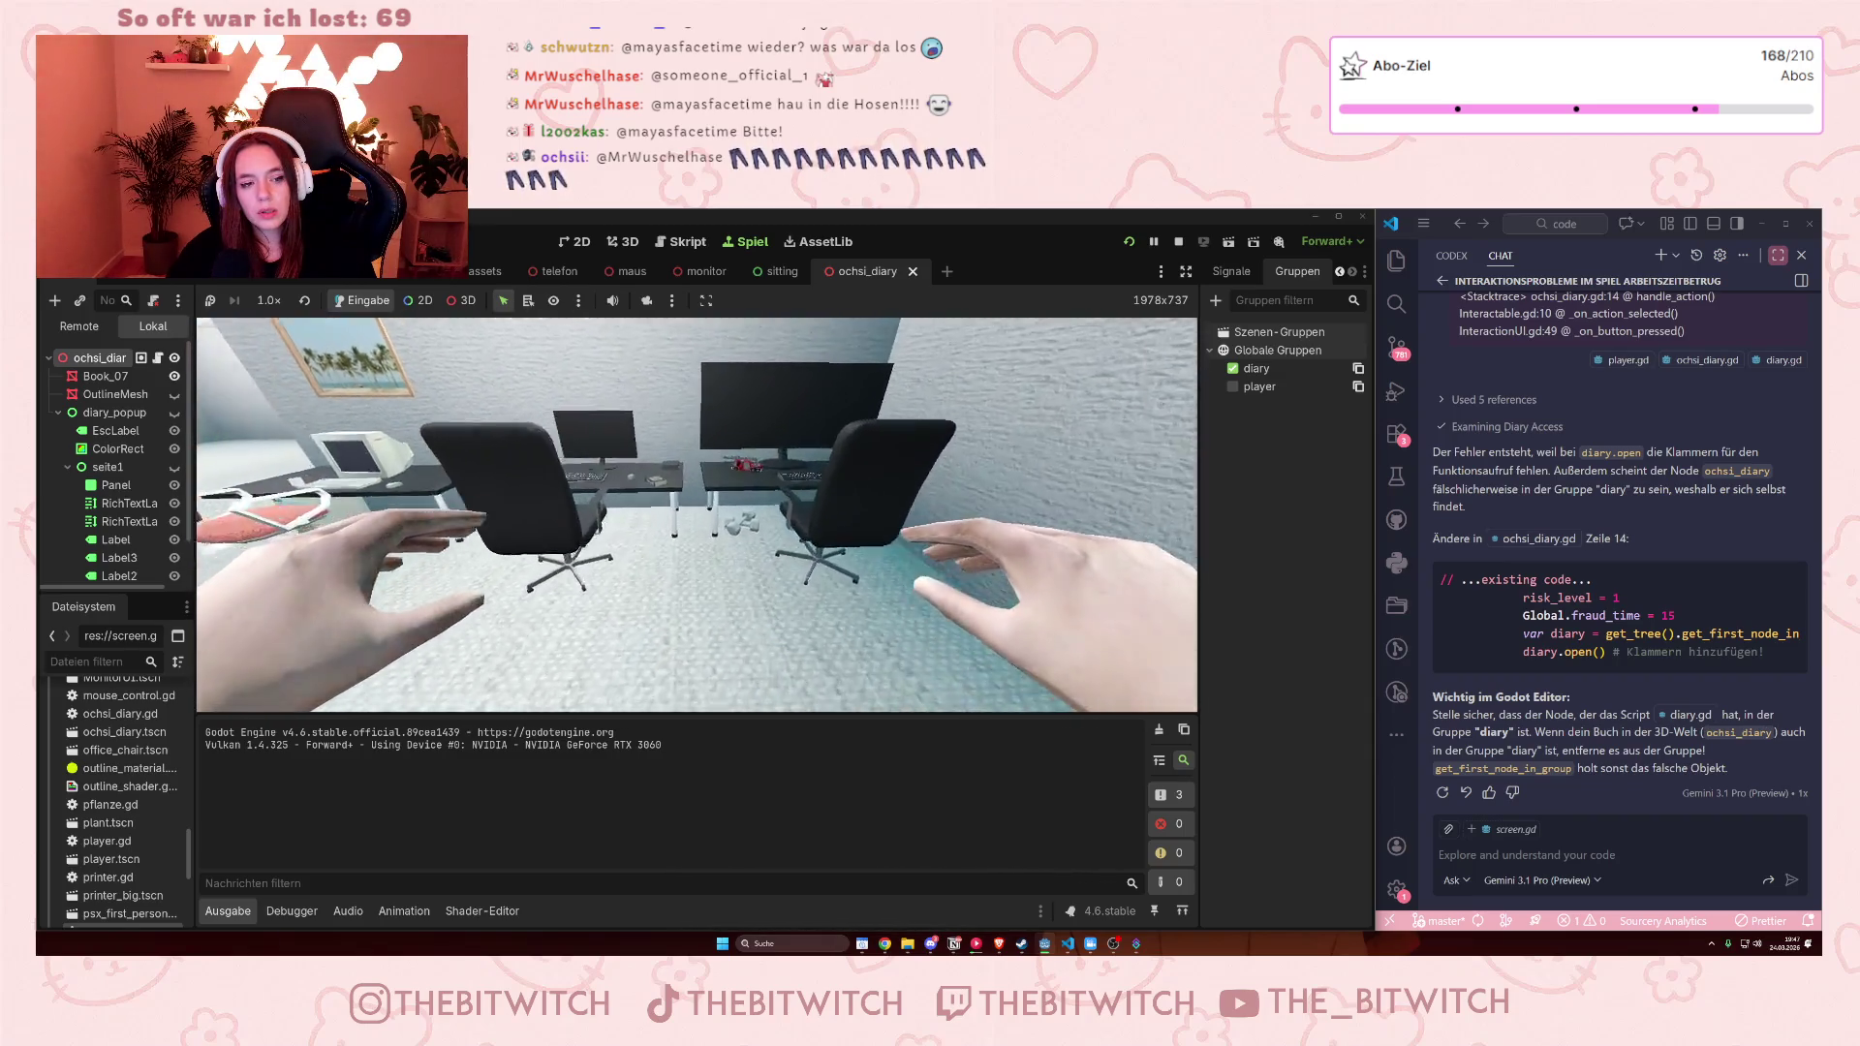
{"action": "key", "text": "e"}
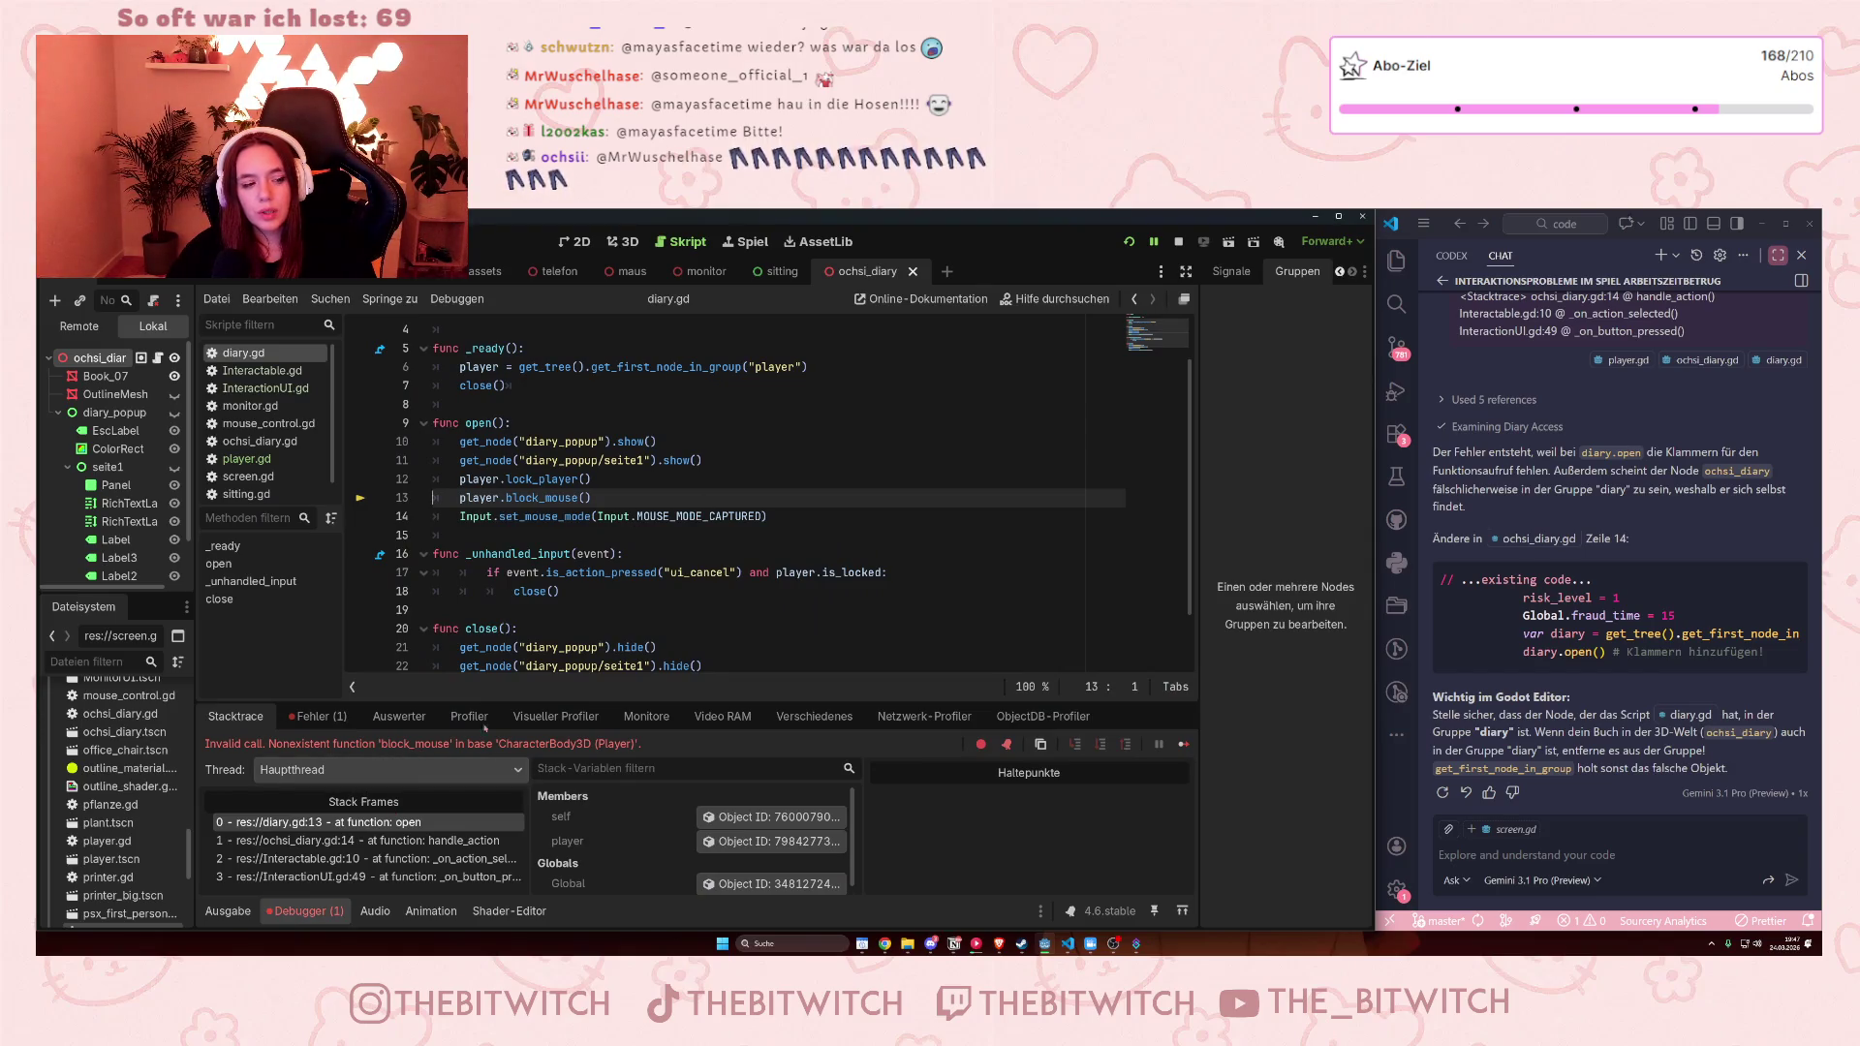
{"action": "left_click_drag", "start_coordinate": [605, 497], "coordinate": [606, 479]}
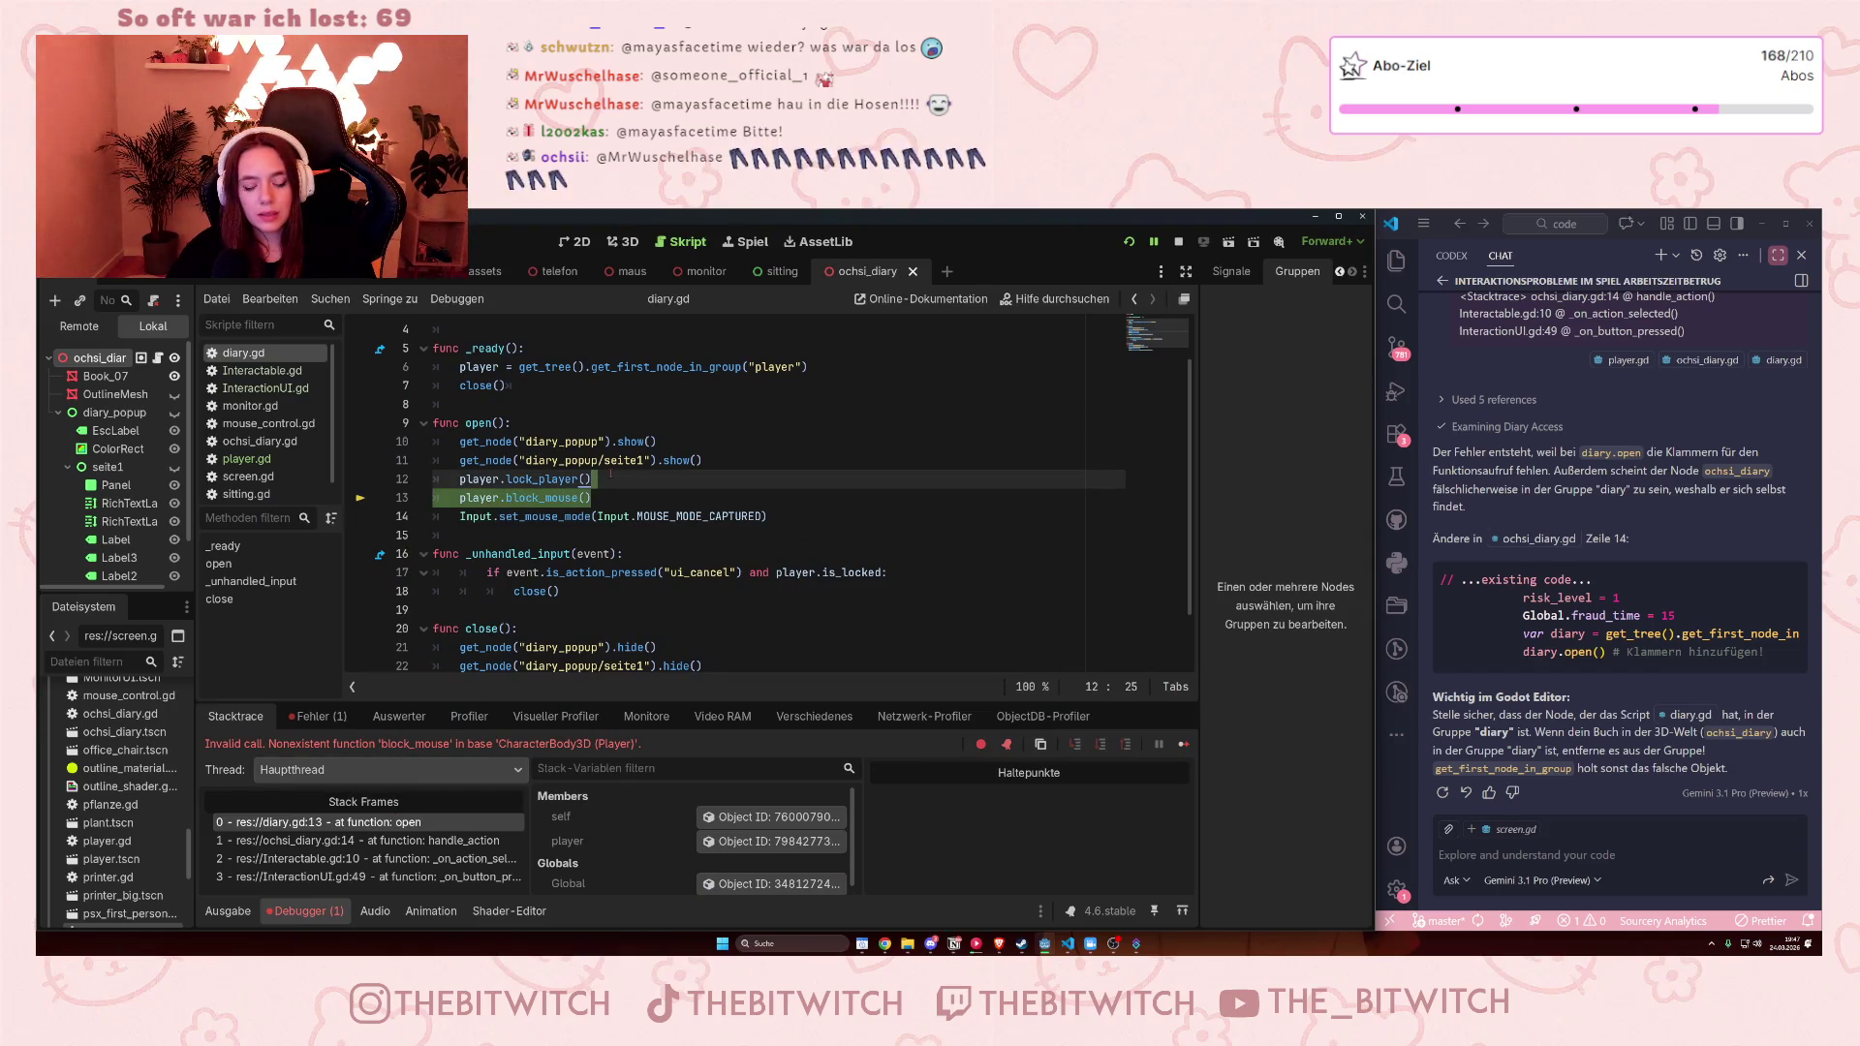
{"action": "key", "text": "BackSpace"}
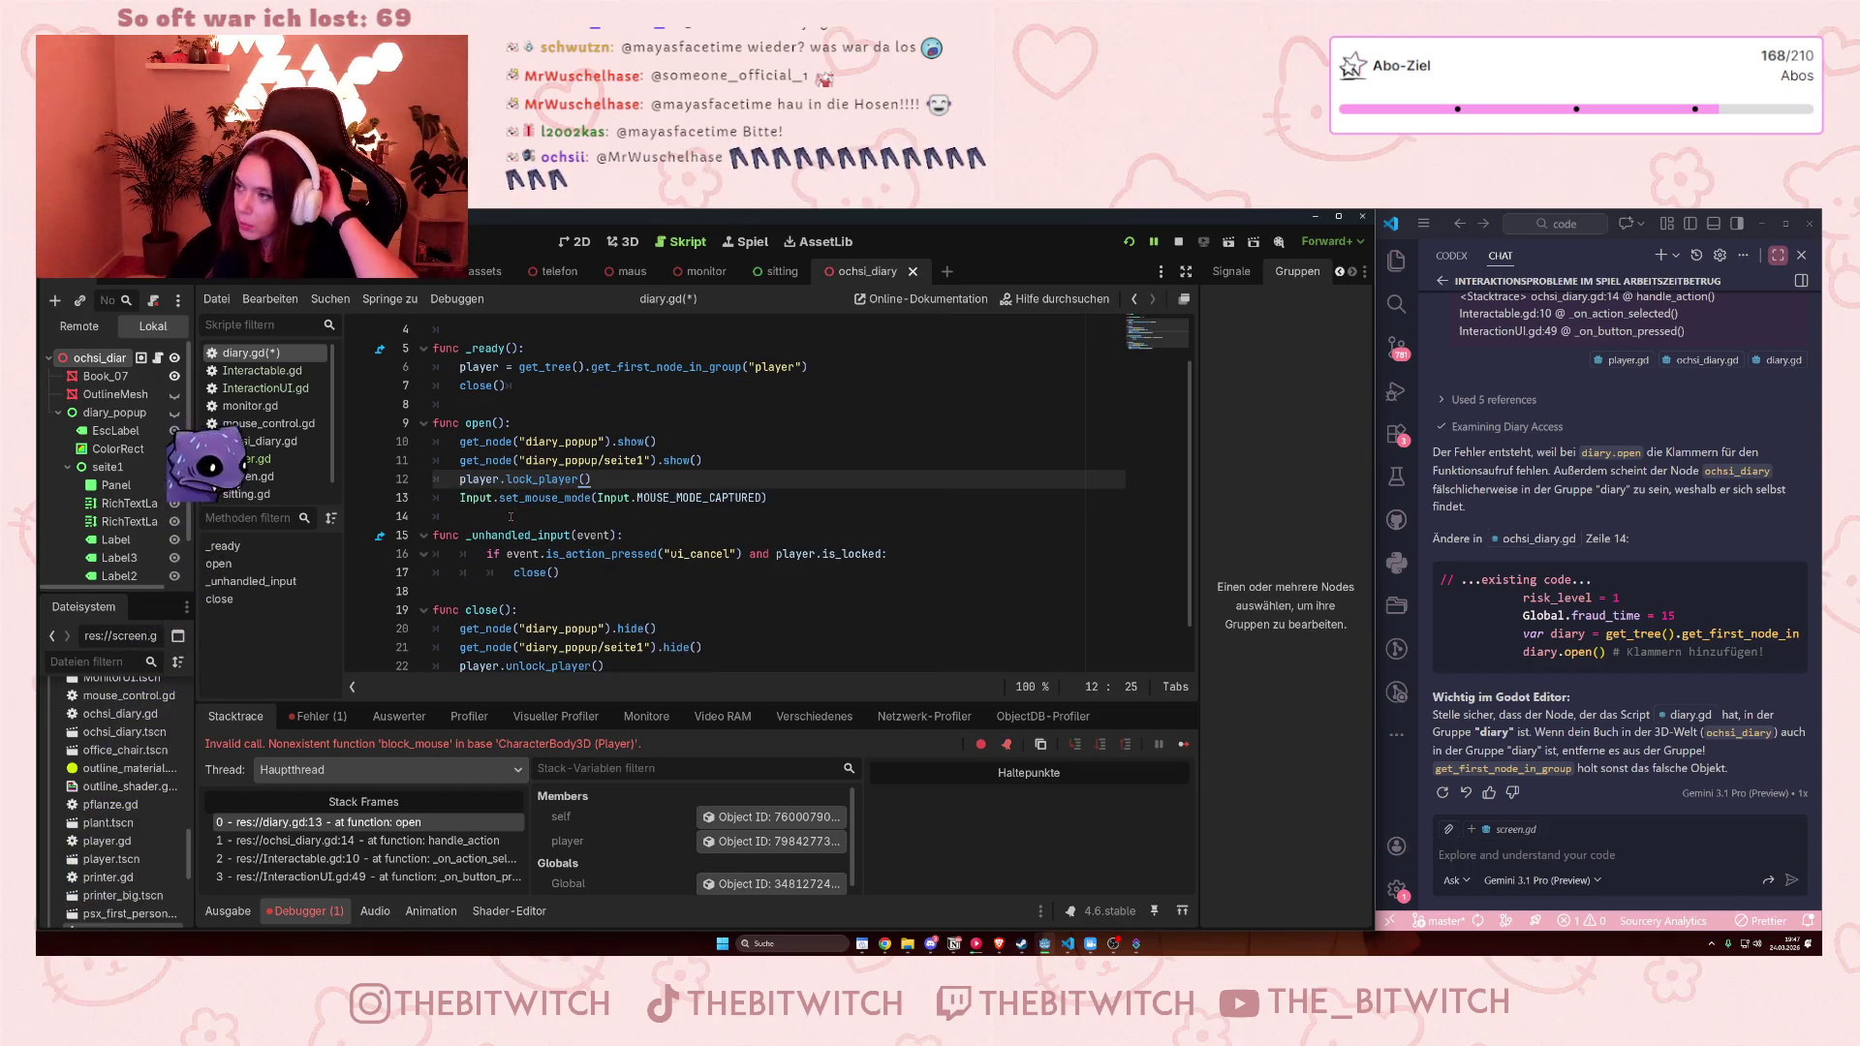
{"action": "mouse_move", "coordinate": [467, 543]}
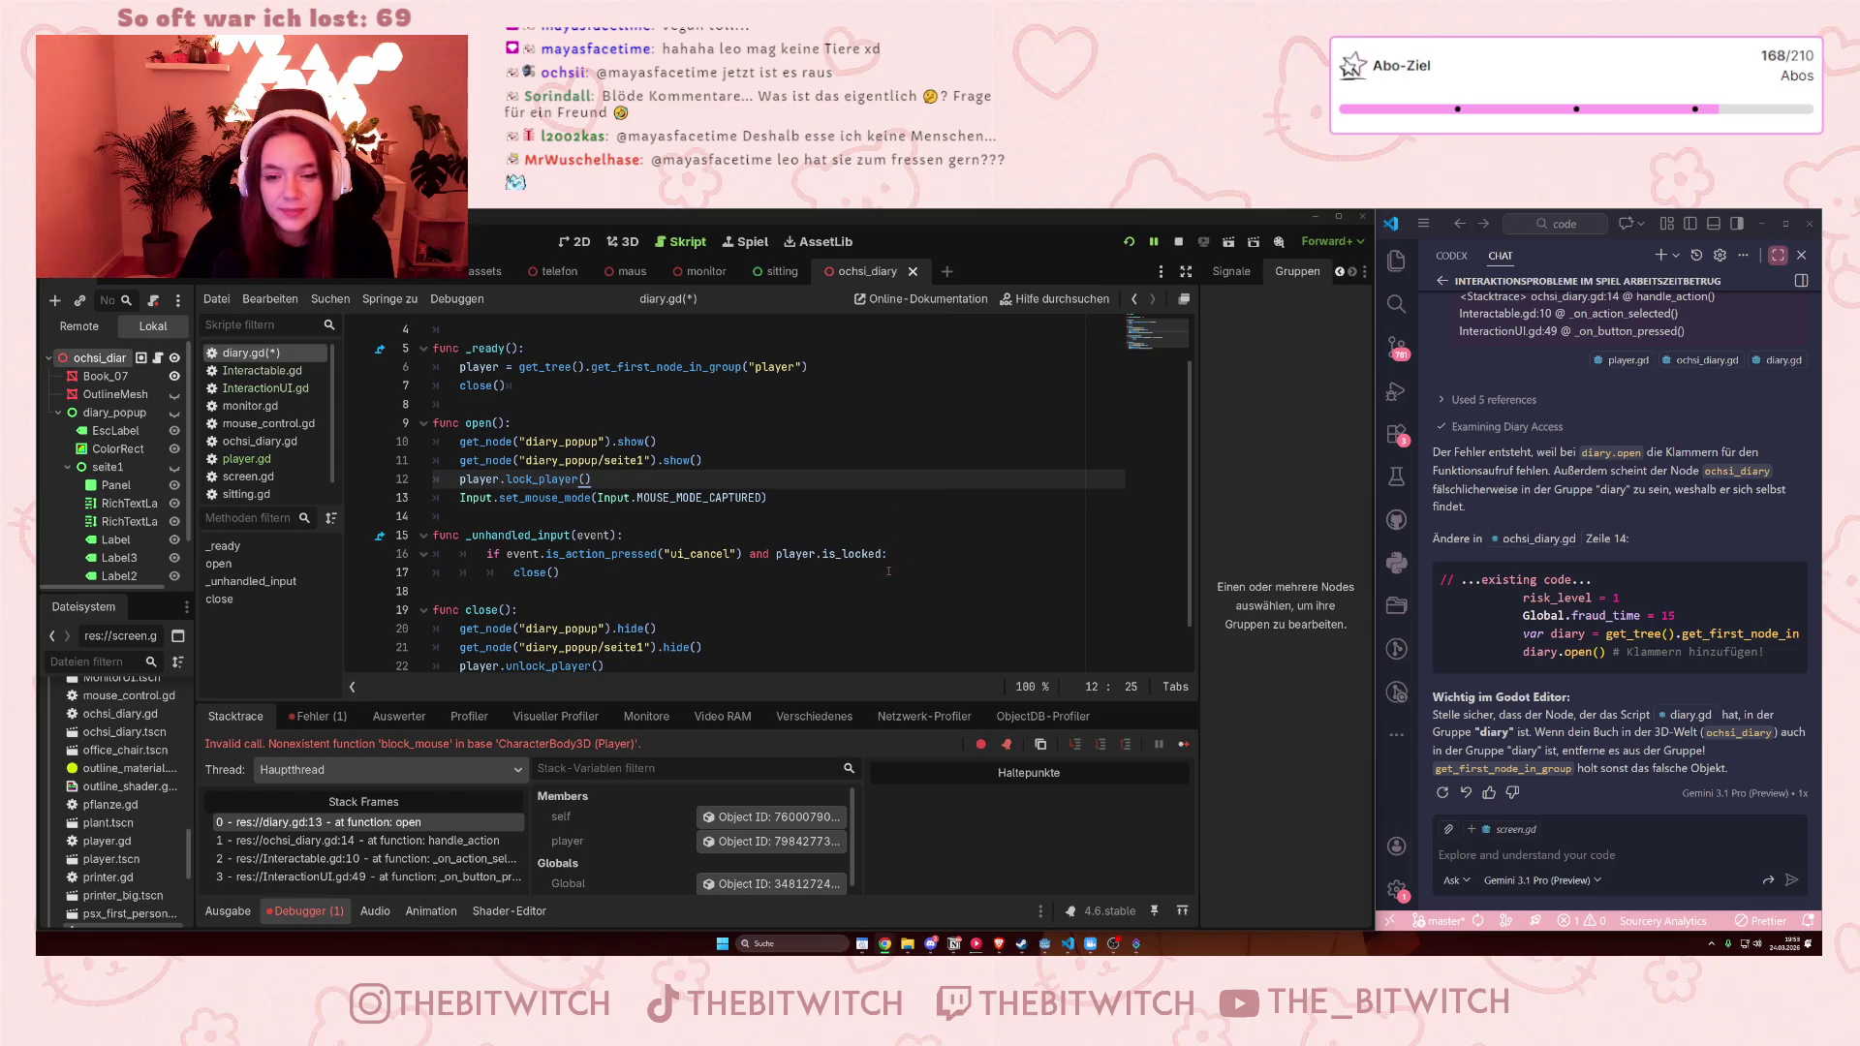
Check the debugger's error list and stack trace, then stop the running game
{"action": "left_click", "coordinate": [559, 479]}
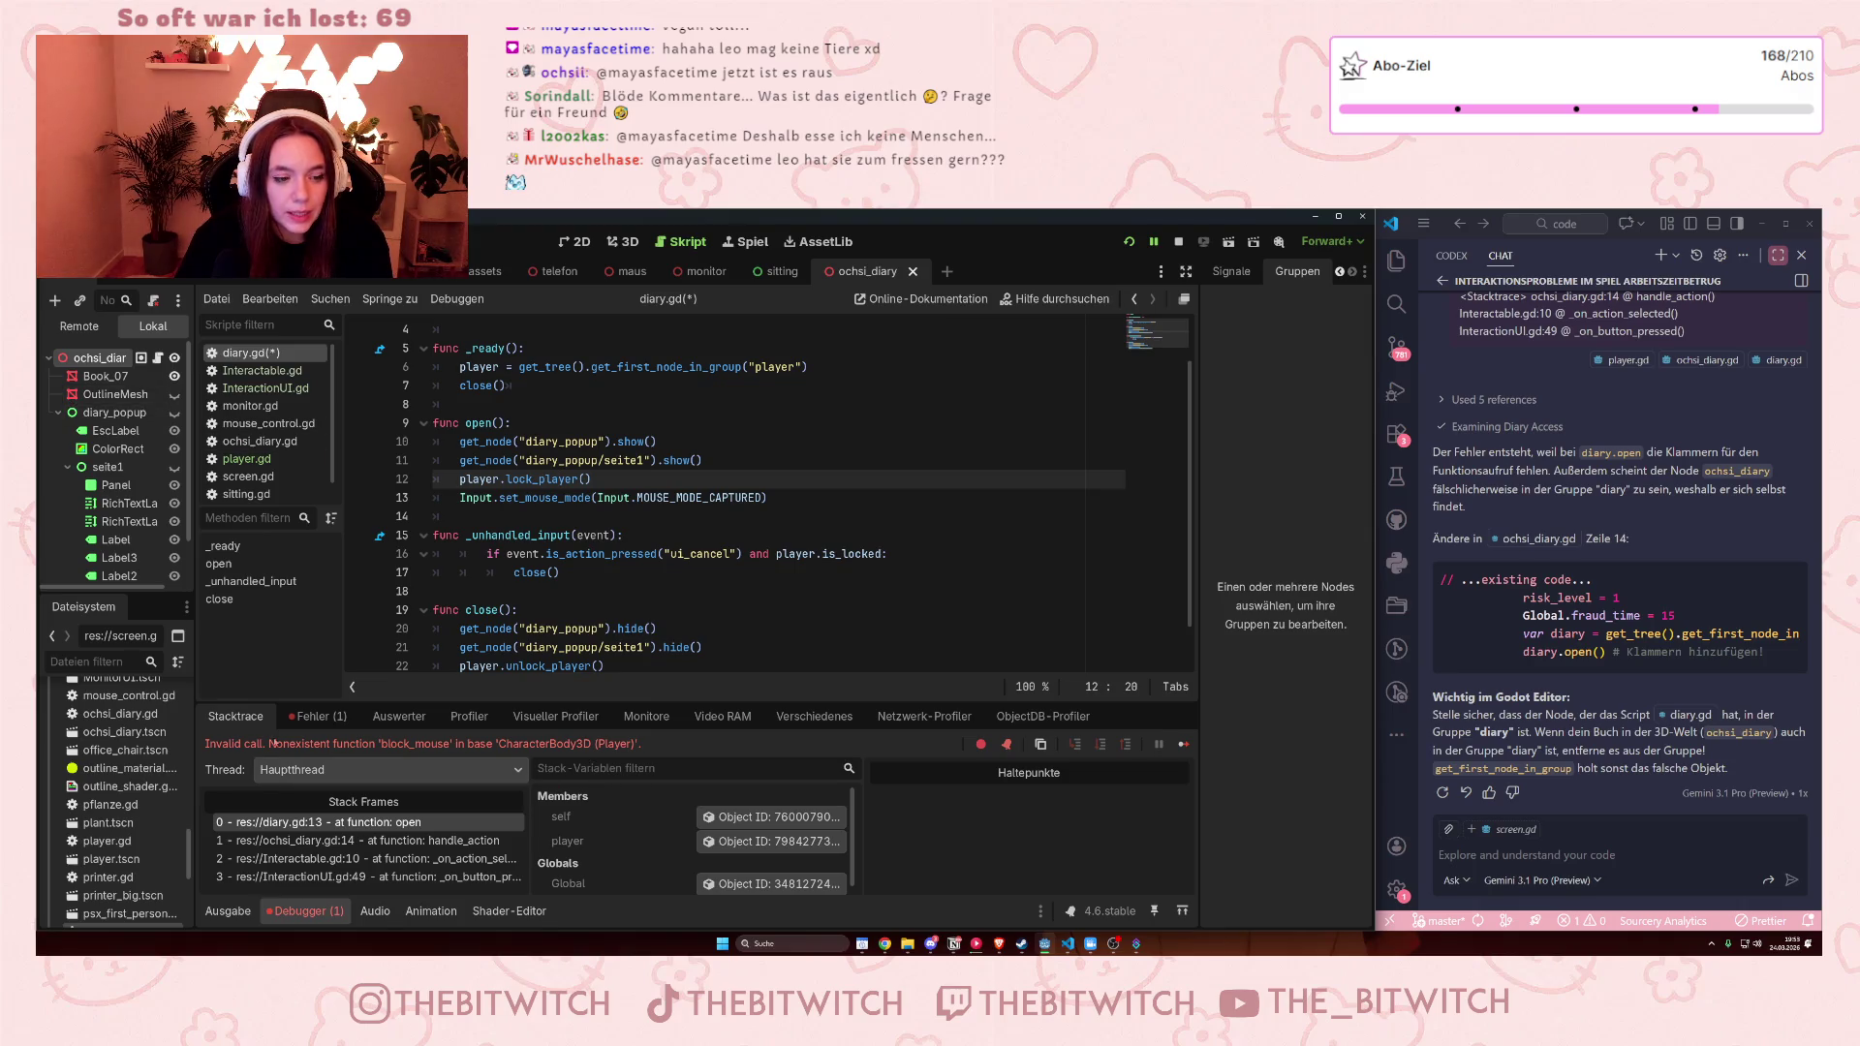
{"action": "left_click", "coordinate": [317, 716]}
{"action": "left_click", "coordinate": [236, 716]}
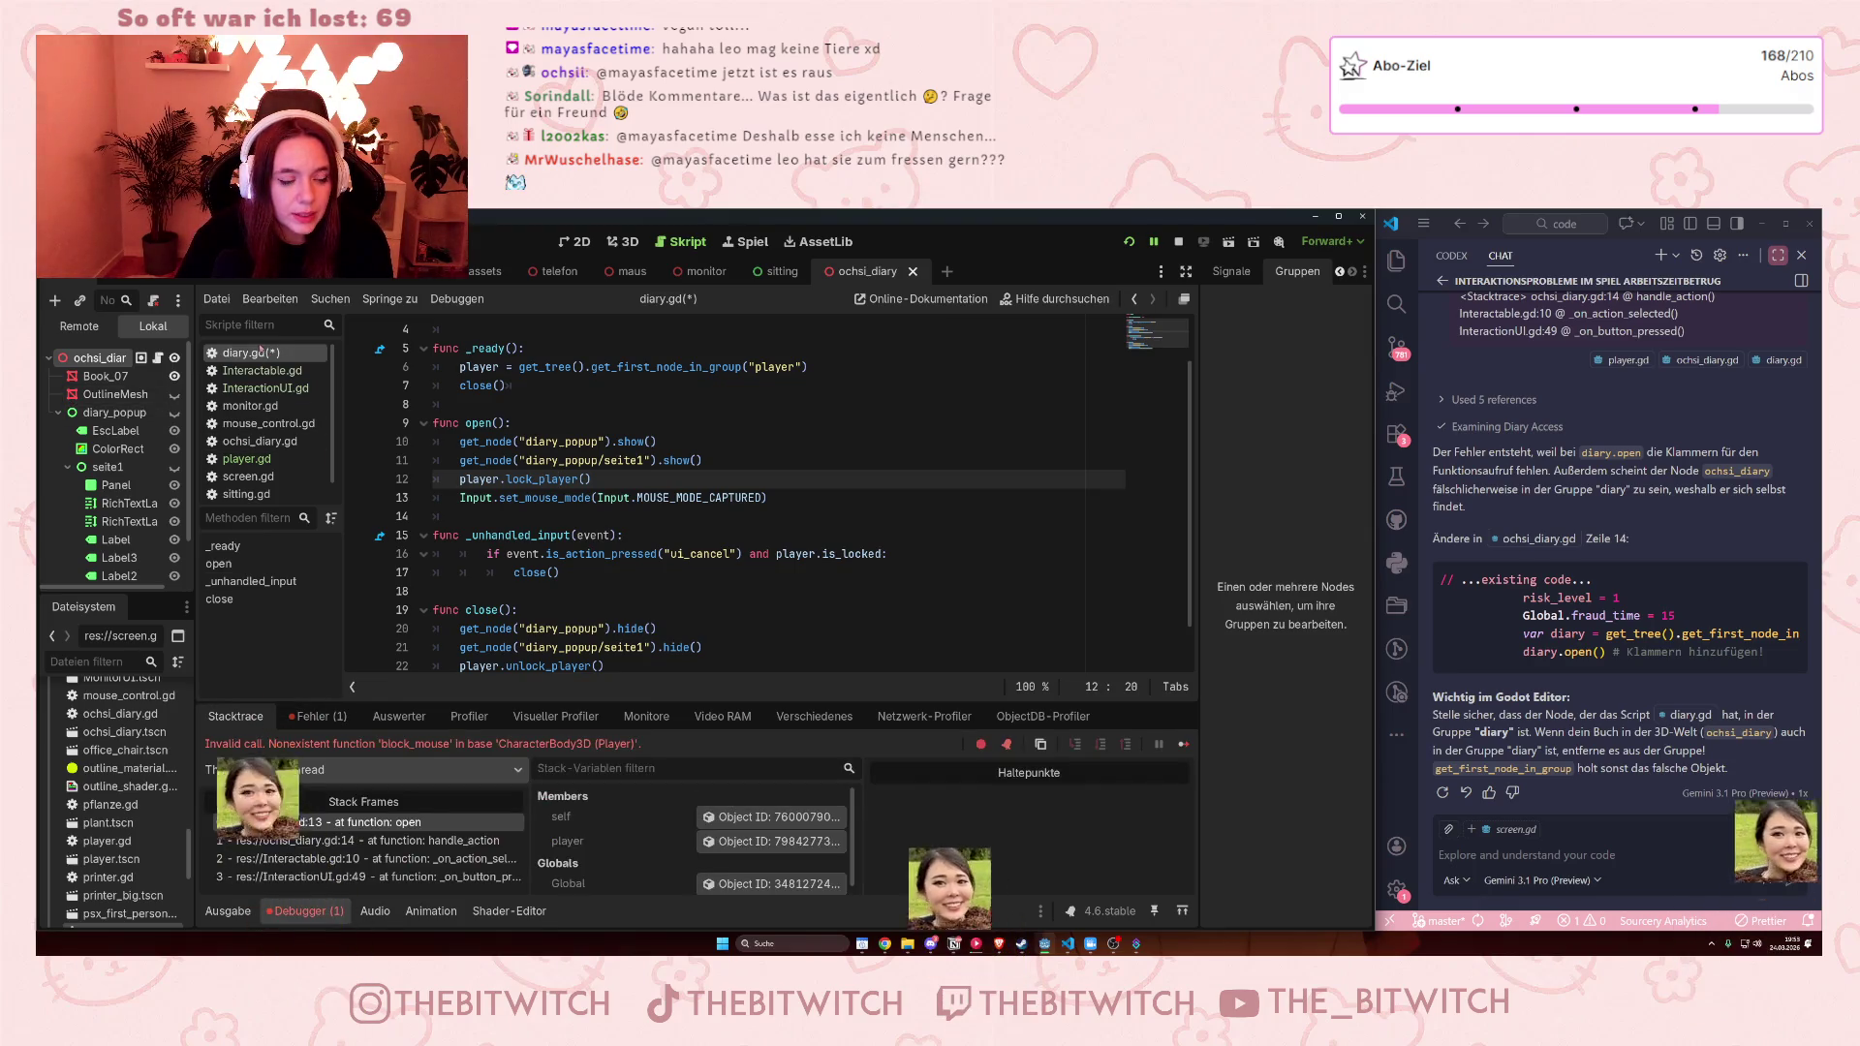
{"action": "left_click", "coordinate": [1179, 241]}
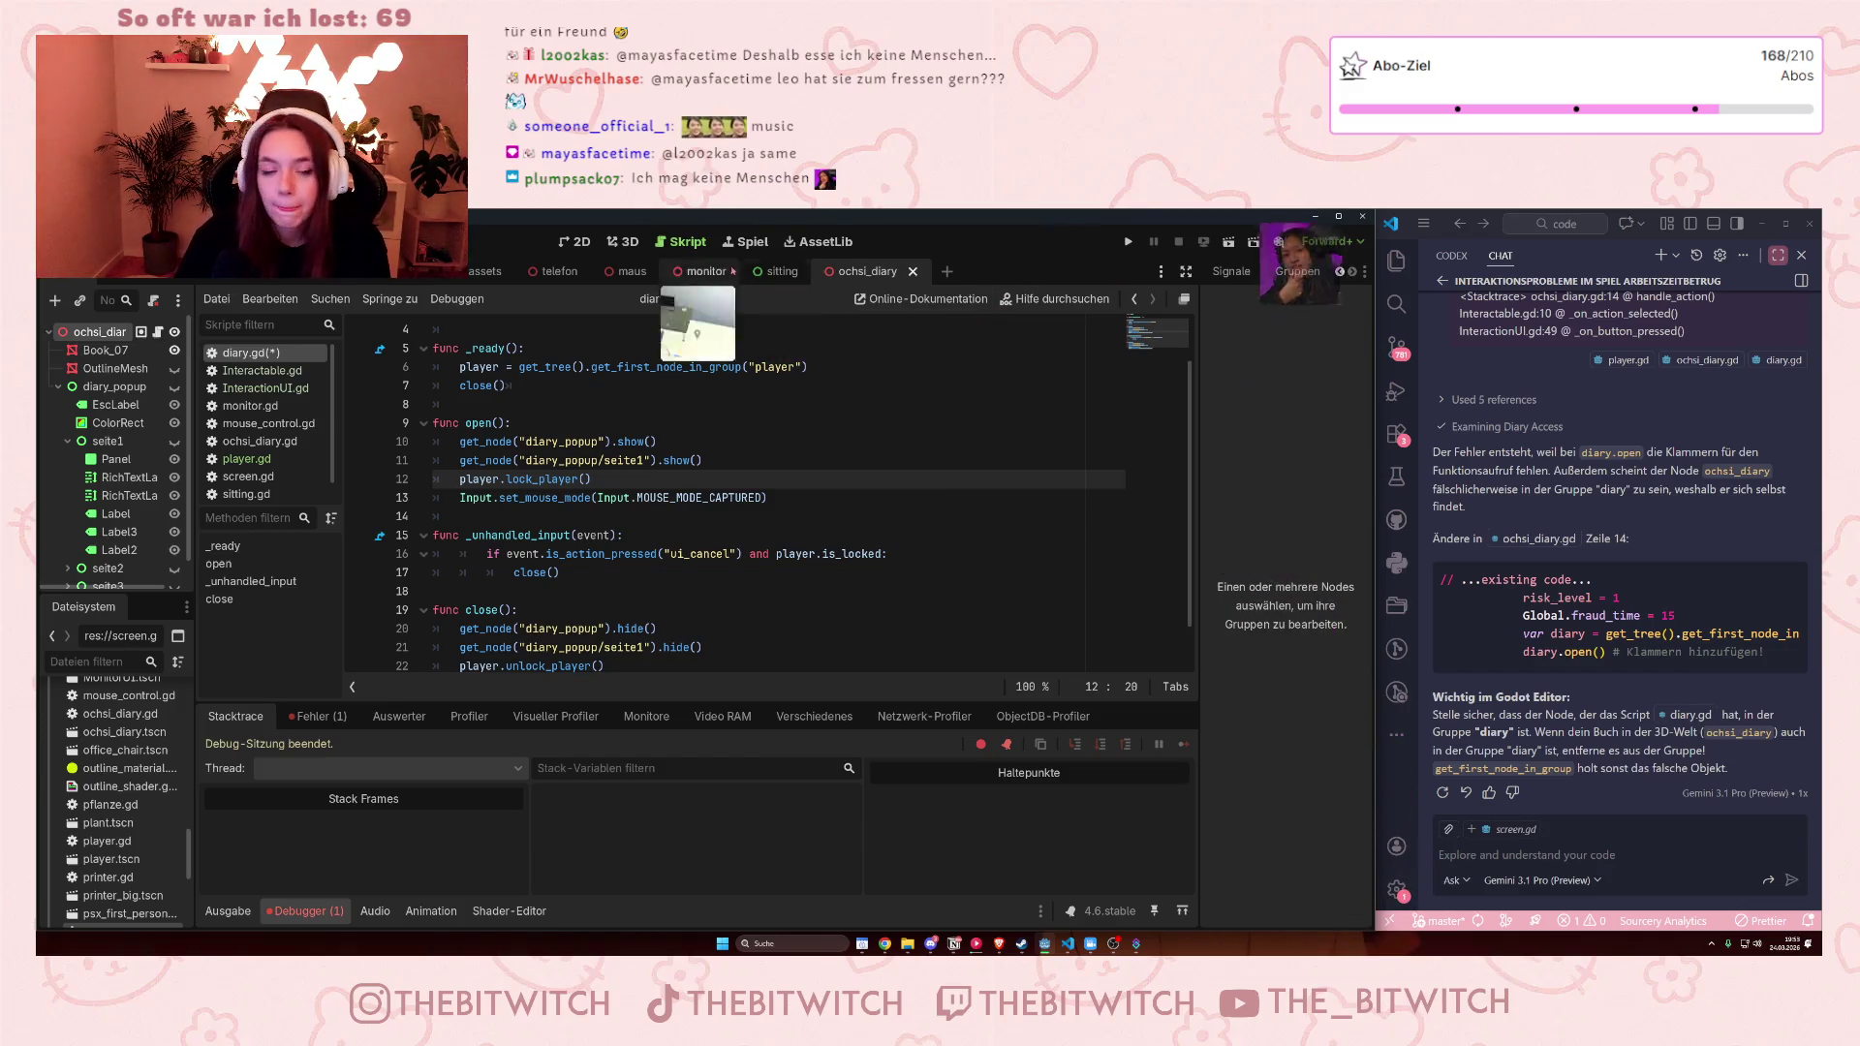
Select lock_player() in diary.gd, read player.gd's is_locked and lock_player code, then open InteractionUI.gd
{"action": "left_click", "coordinate": [687, 405]}
{"action": "left_click_drag", "start_coordinate": [506, 479], "coordinate": [593, 478]}
{"action": "left_click", "coordinate": [246, 458]}
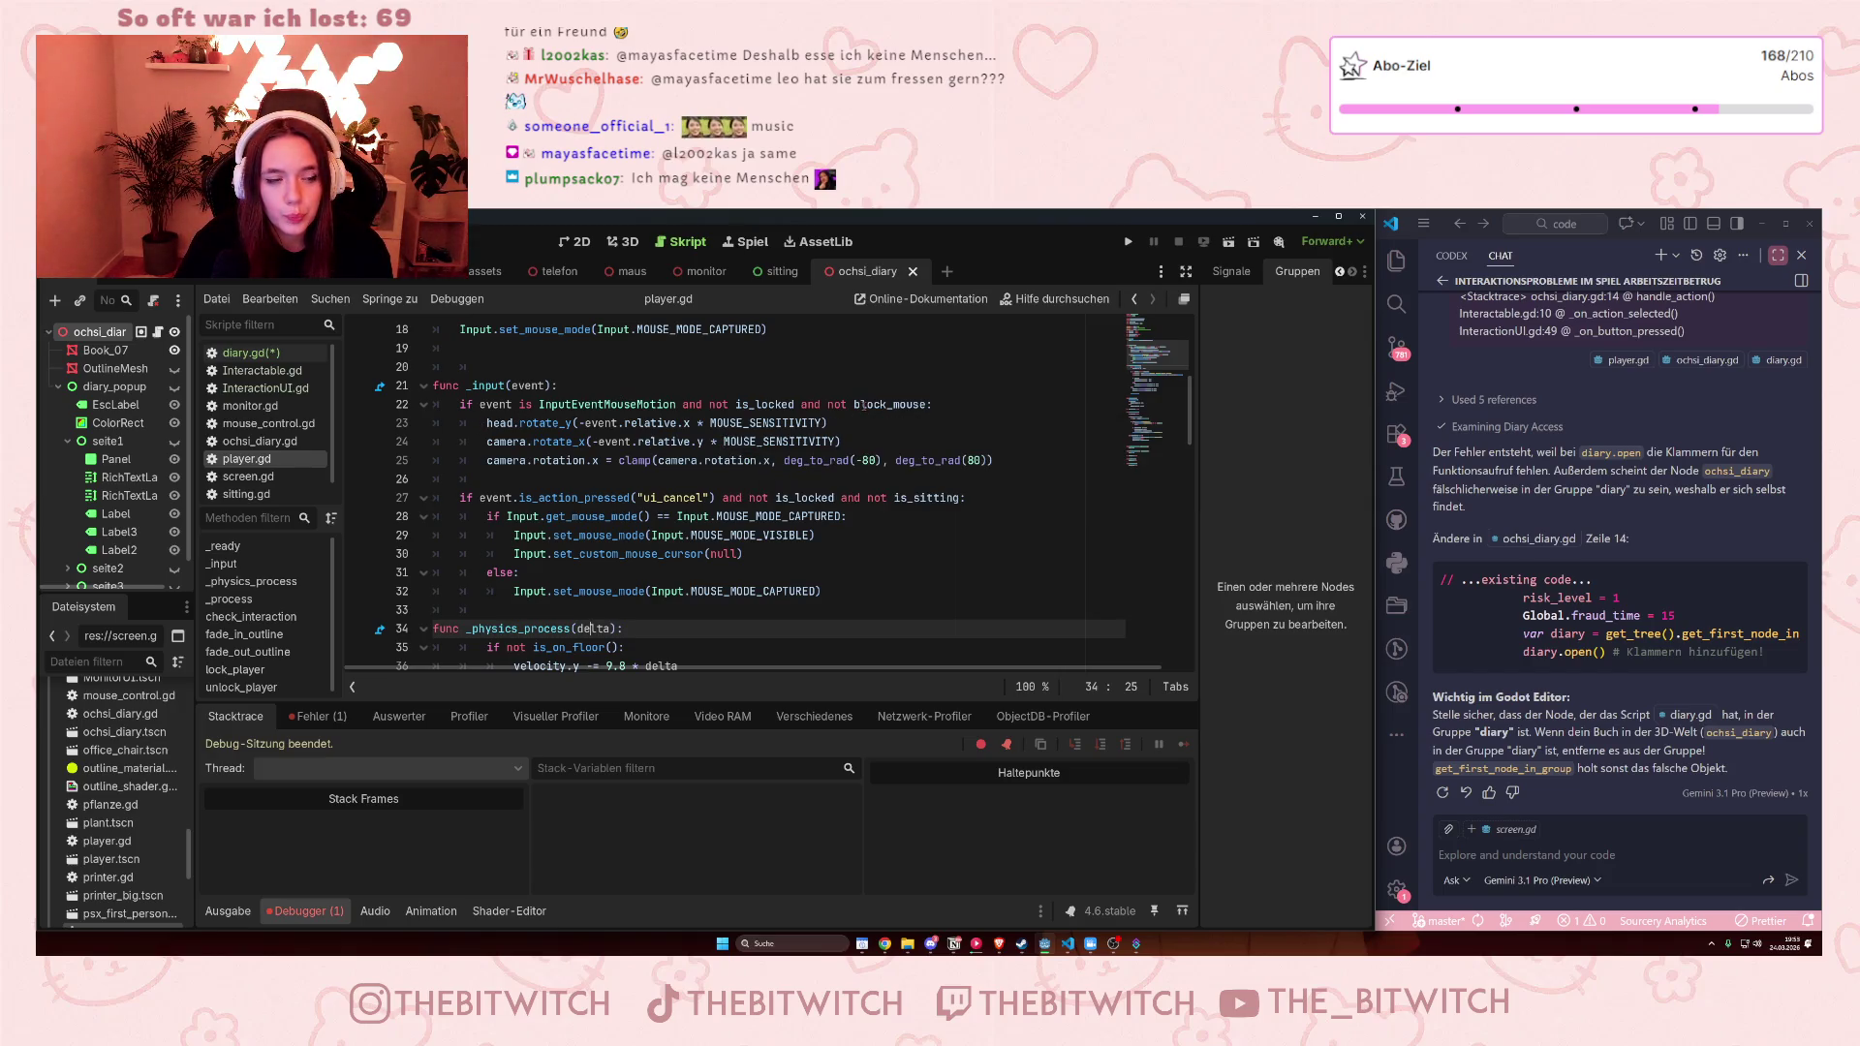
{"action": "scroll", "coordinate": [833, 436], "scroll_direction": "down", "scroll_amount": 4}
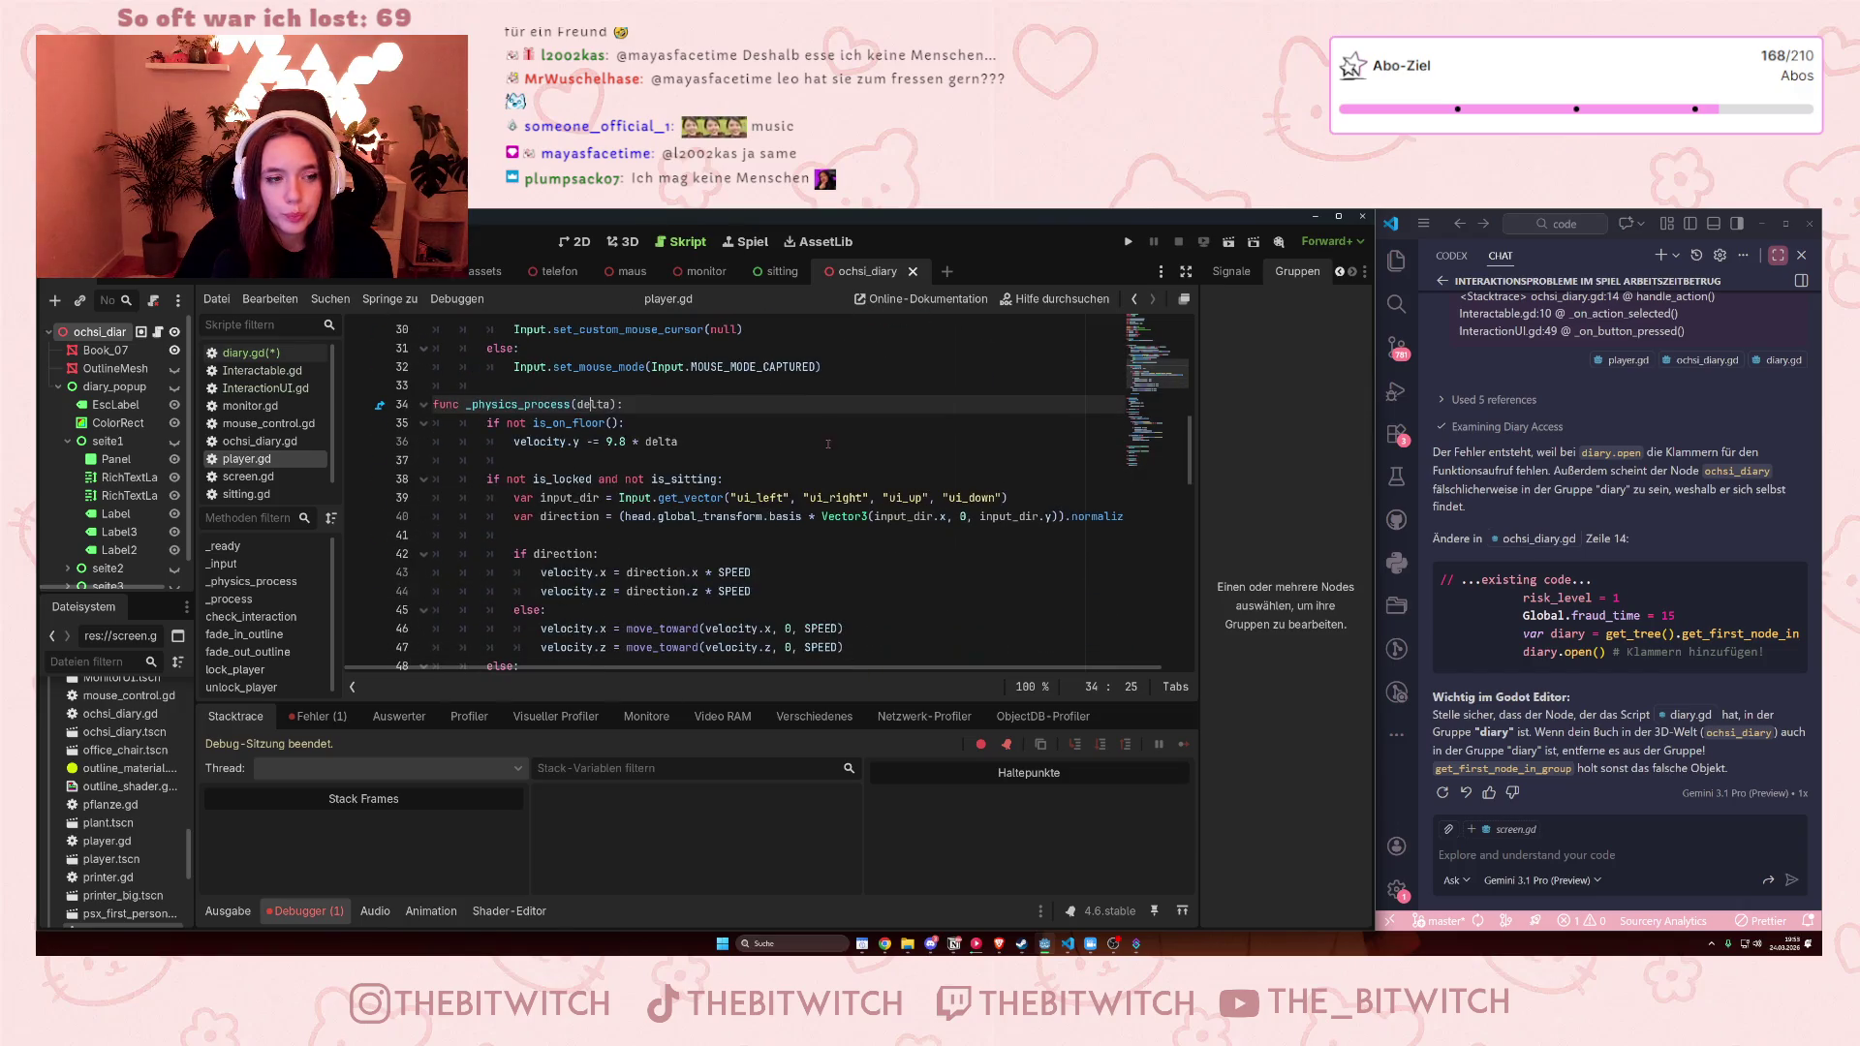
{"action": "scroll", "coordinate": [813, 443], "scroll_direction": "down", "scroll_amount": 1}
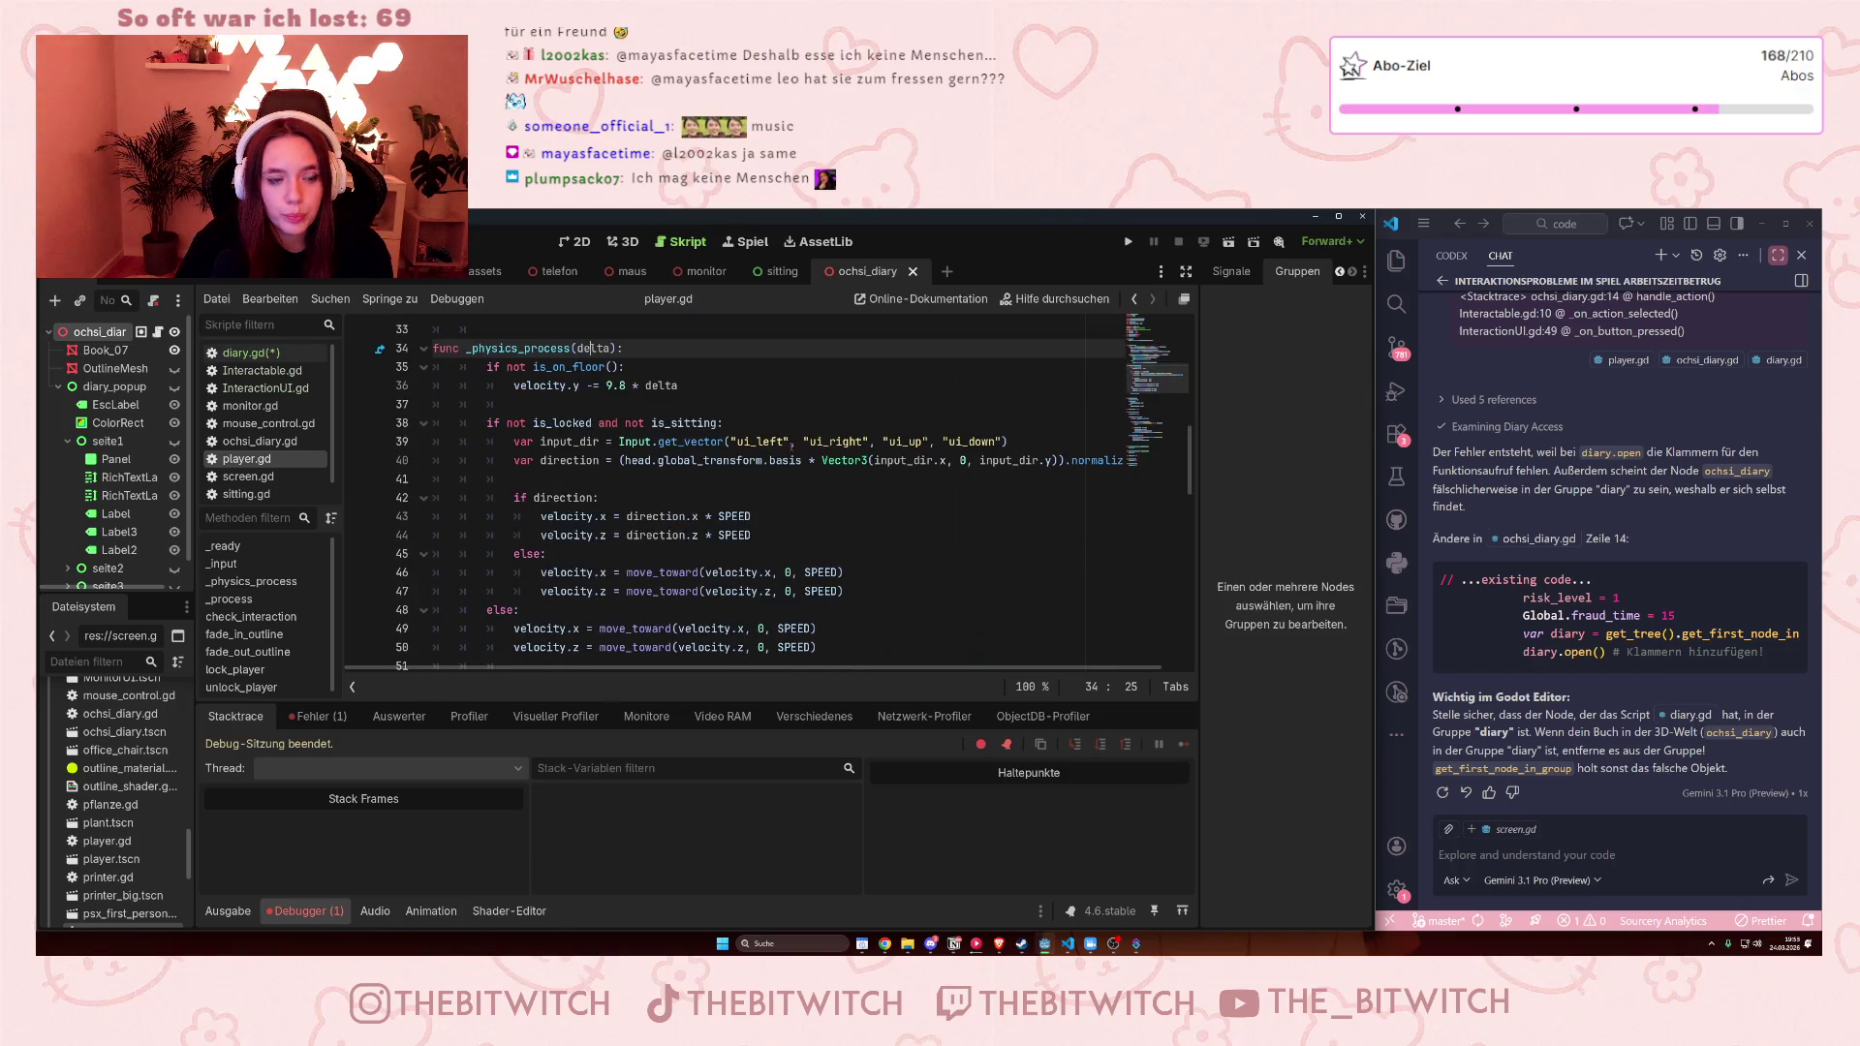
{"action": "scroll", "coordinate": [790, 446], "scroll_direction": "down", "scroll_amount": 2}
{"action": "scroll", "coordinate": [791, 447], "scroll_direction": "down", "scroll_amount": 1}
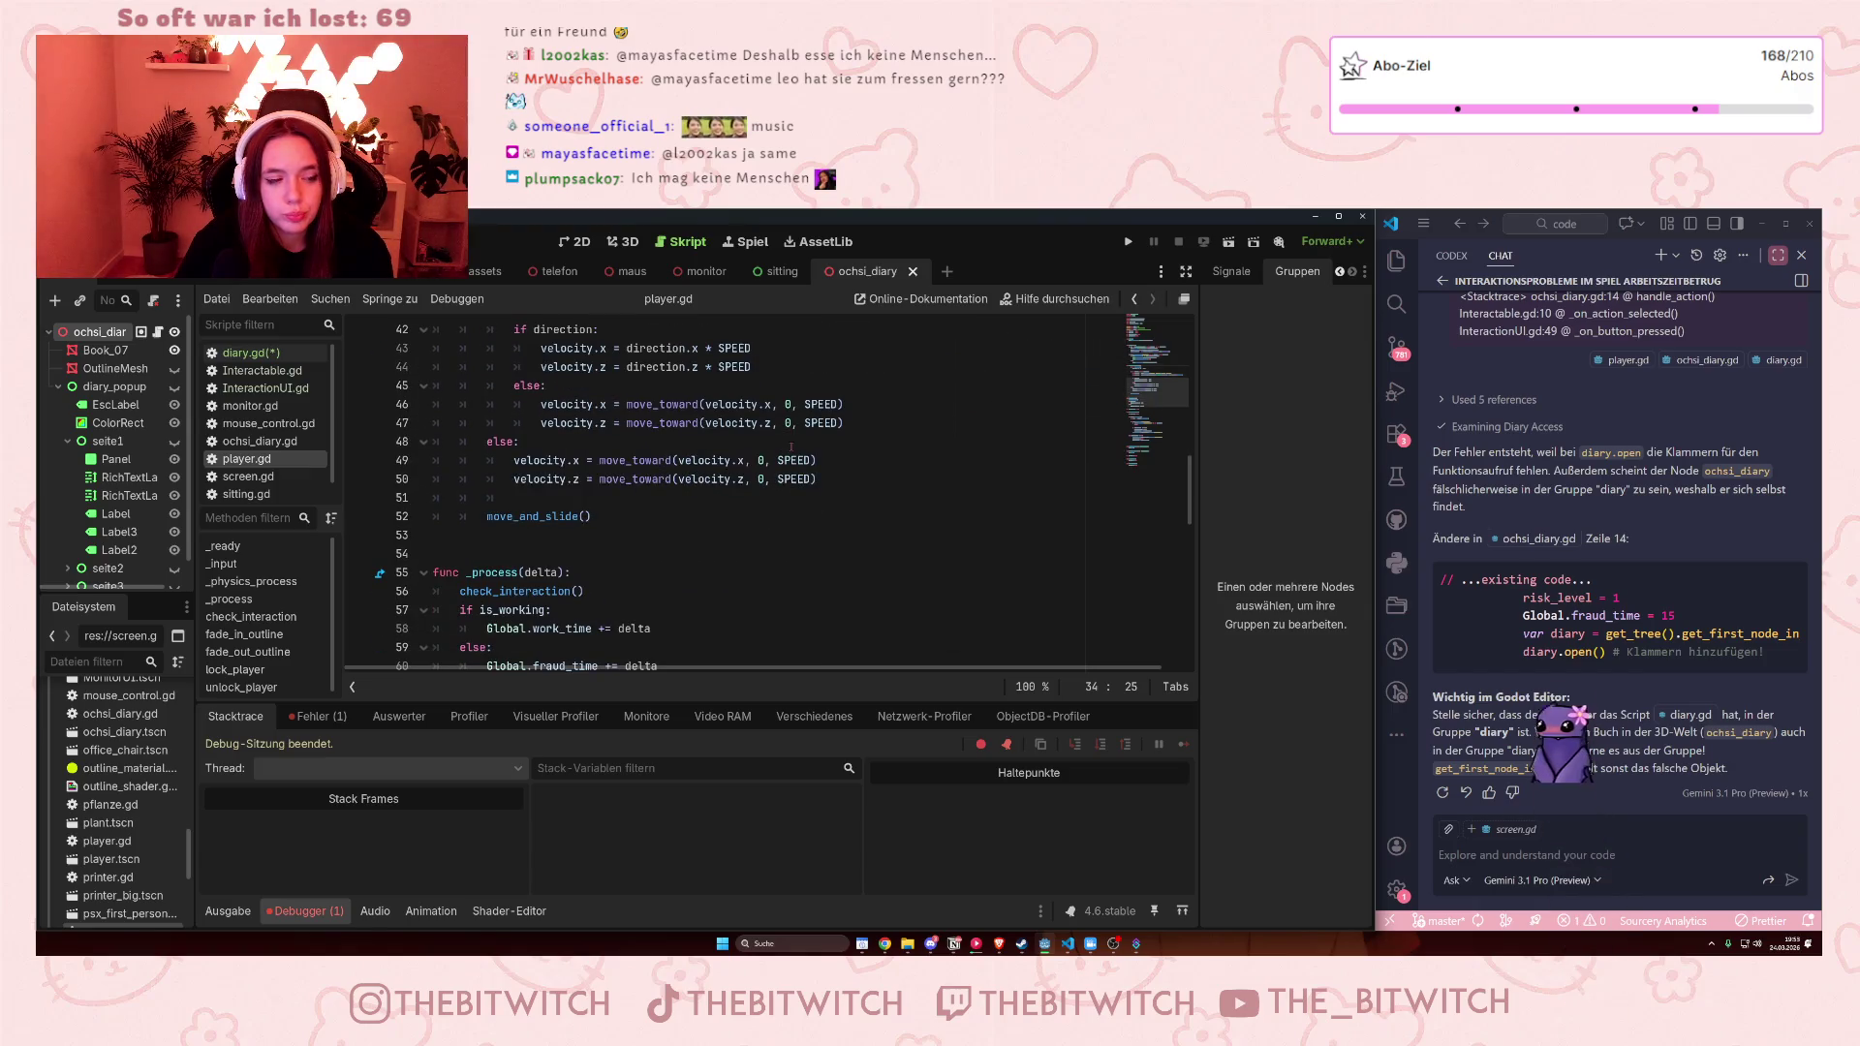
{"action": "scroll", "coordinate": [790, 446], "scroll_direction": "down", "scroll_amount": 6}
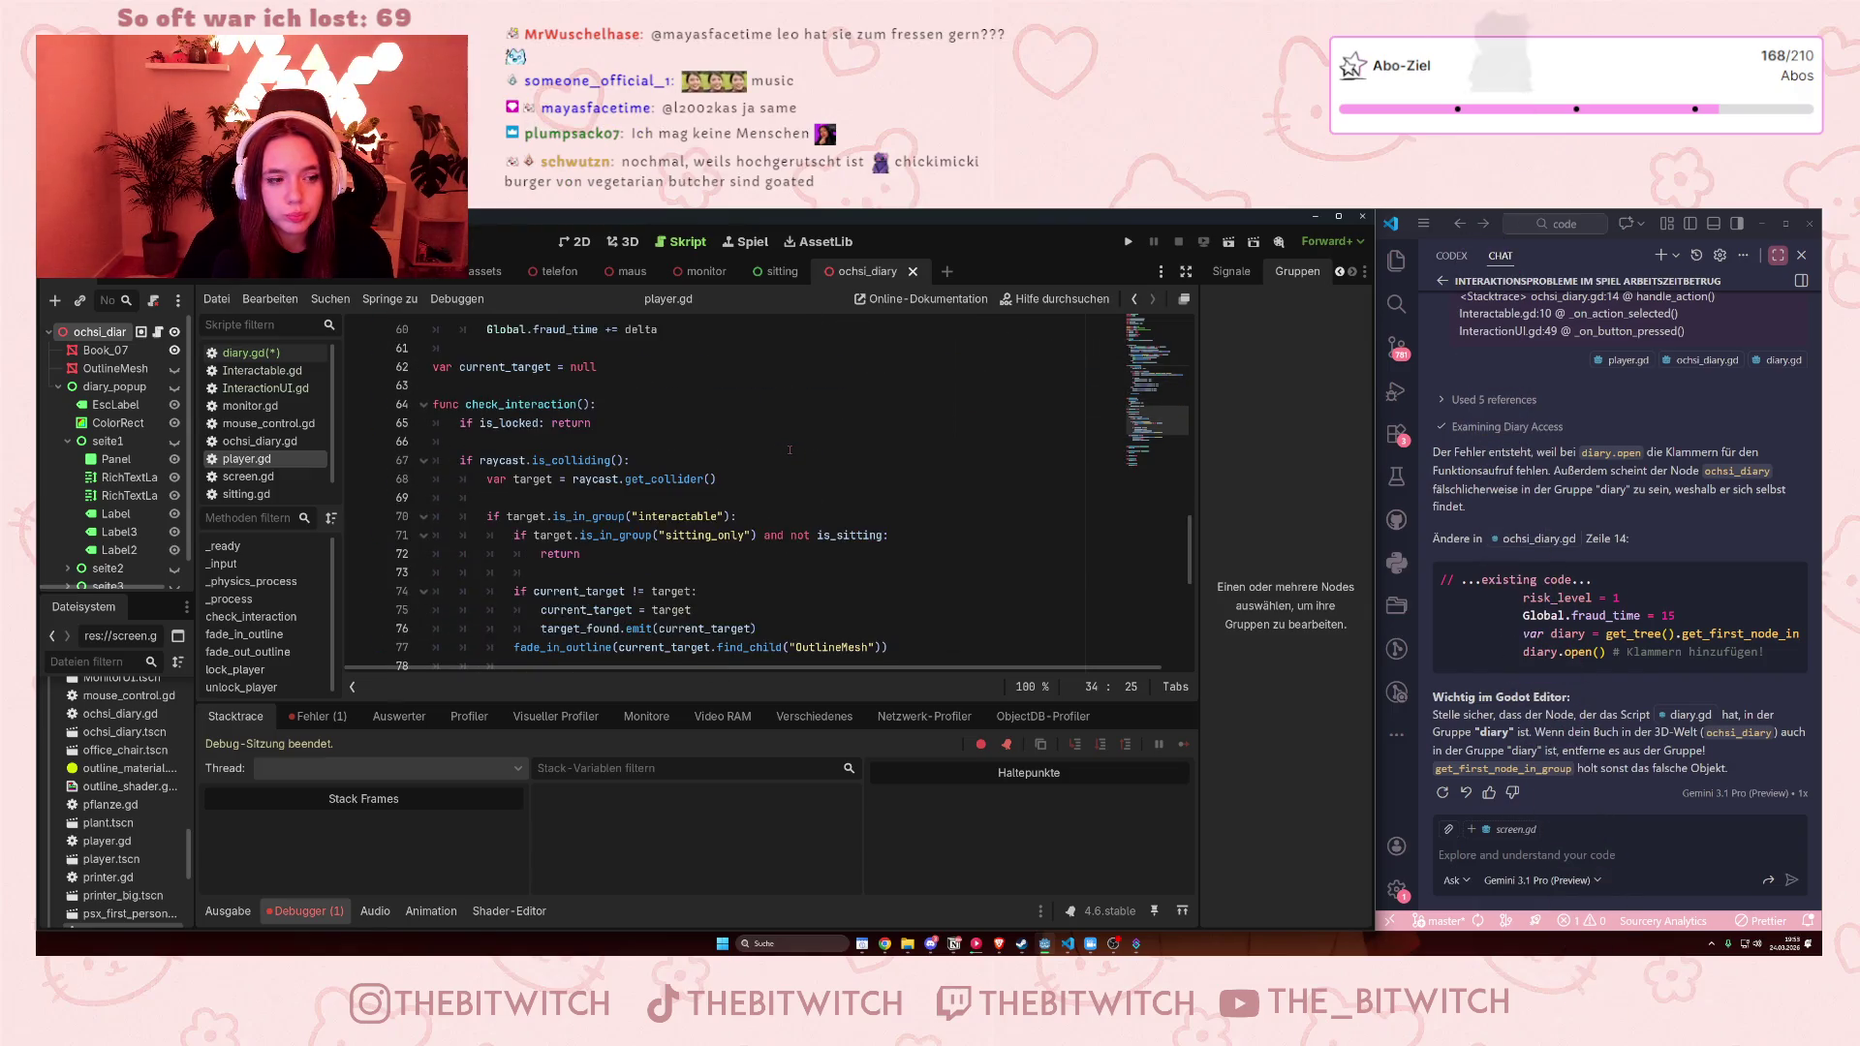
{"action": "scroll", "coordinate": [790, 449], "scroll_direction": "down", "scroll_amount": 2}
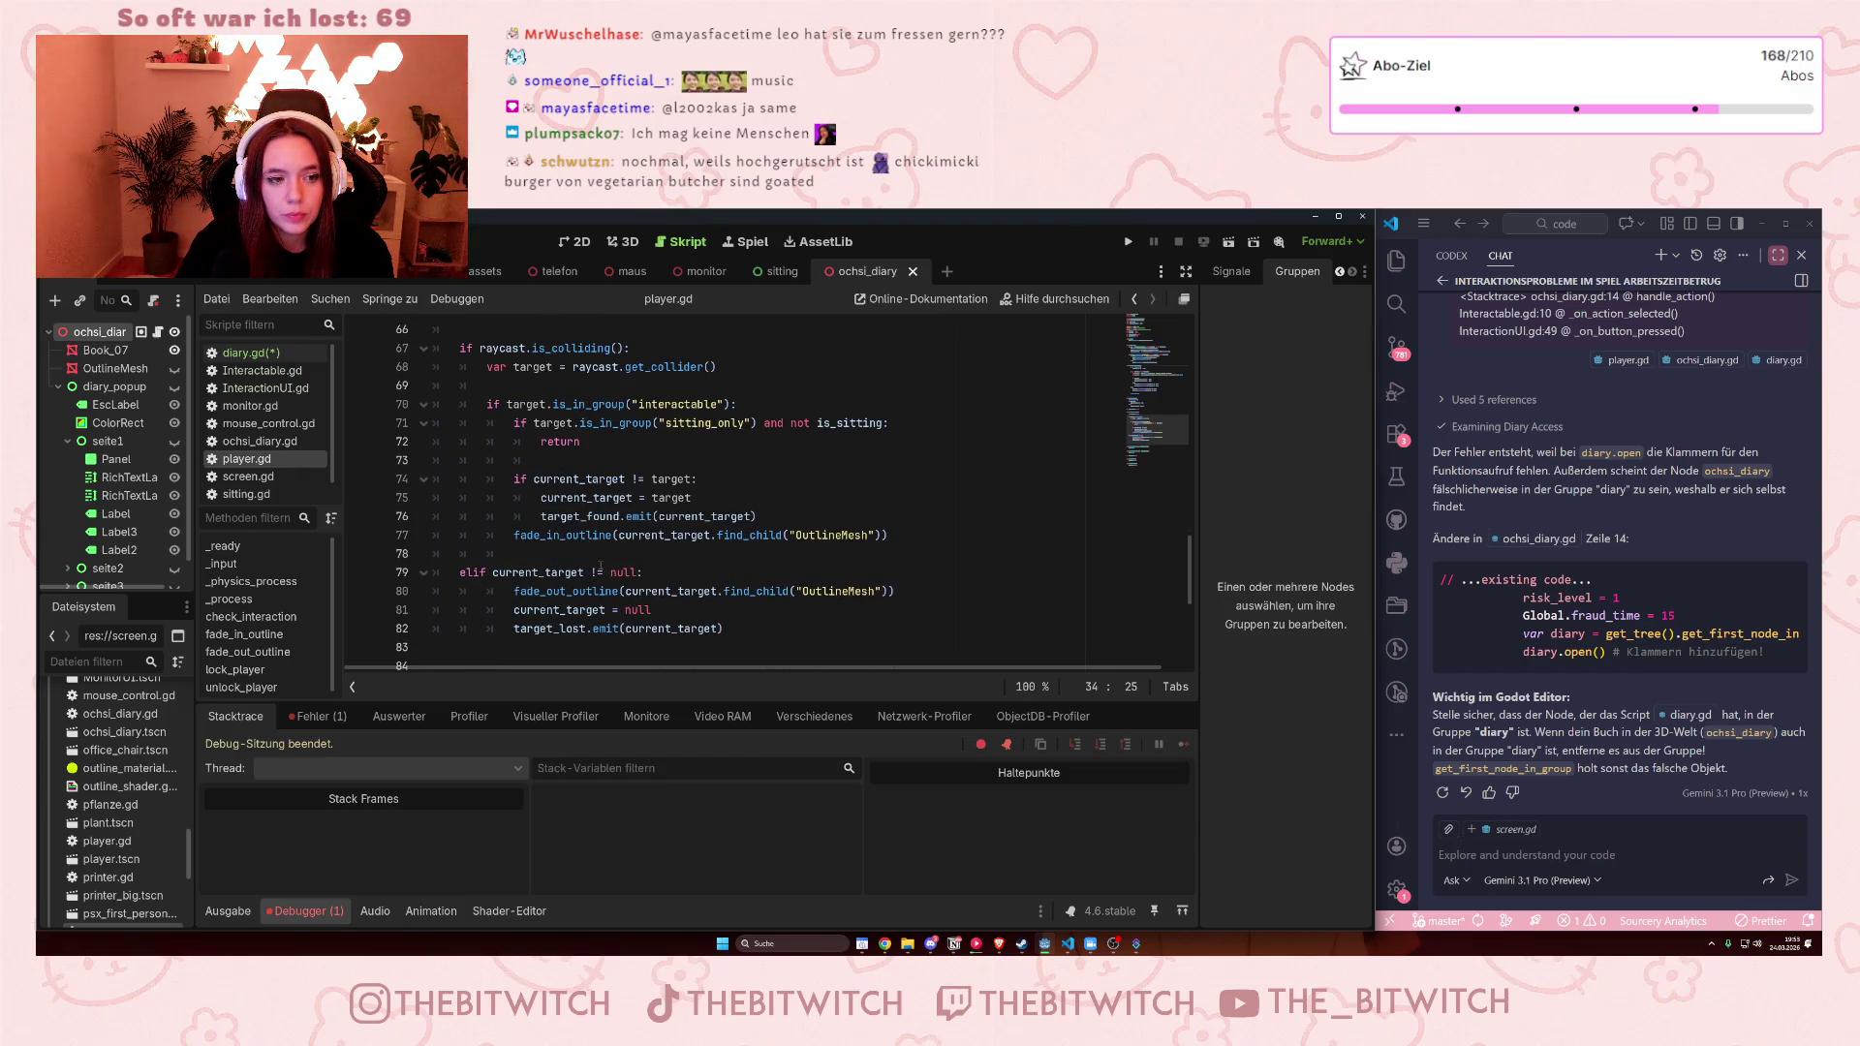
{"action": "scroll", "coordinate": [672, 529], "scroll_direction": "down", "scroll_amount": 4}
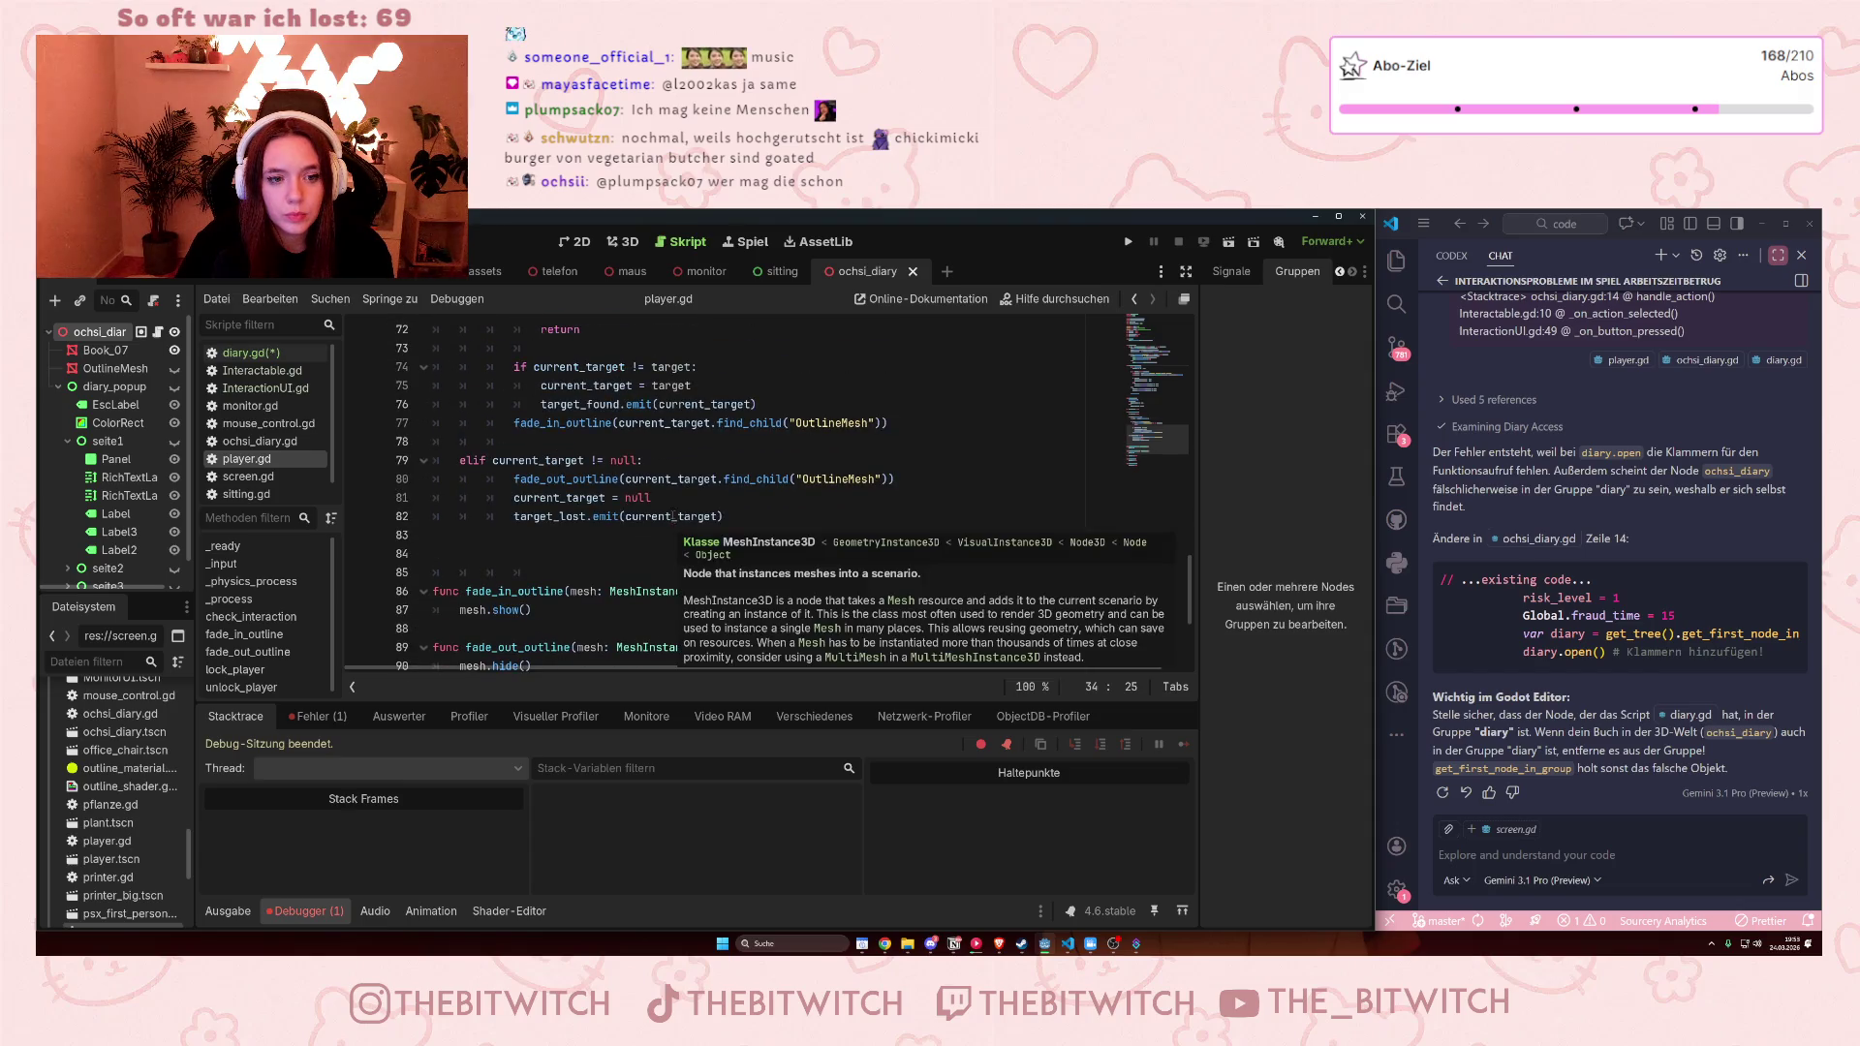
{"action": "scroll", "coordinate": [535, 555], "scroll_direction": "down", "scroll_amount": 2}
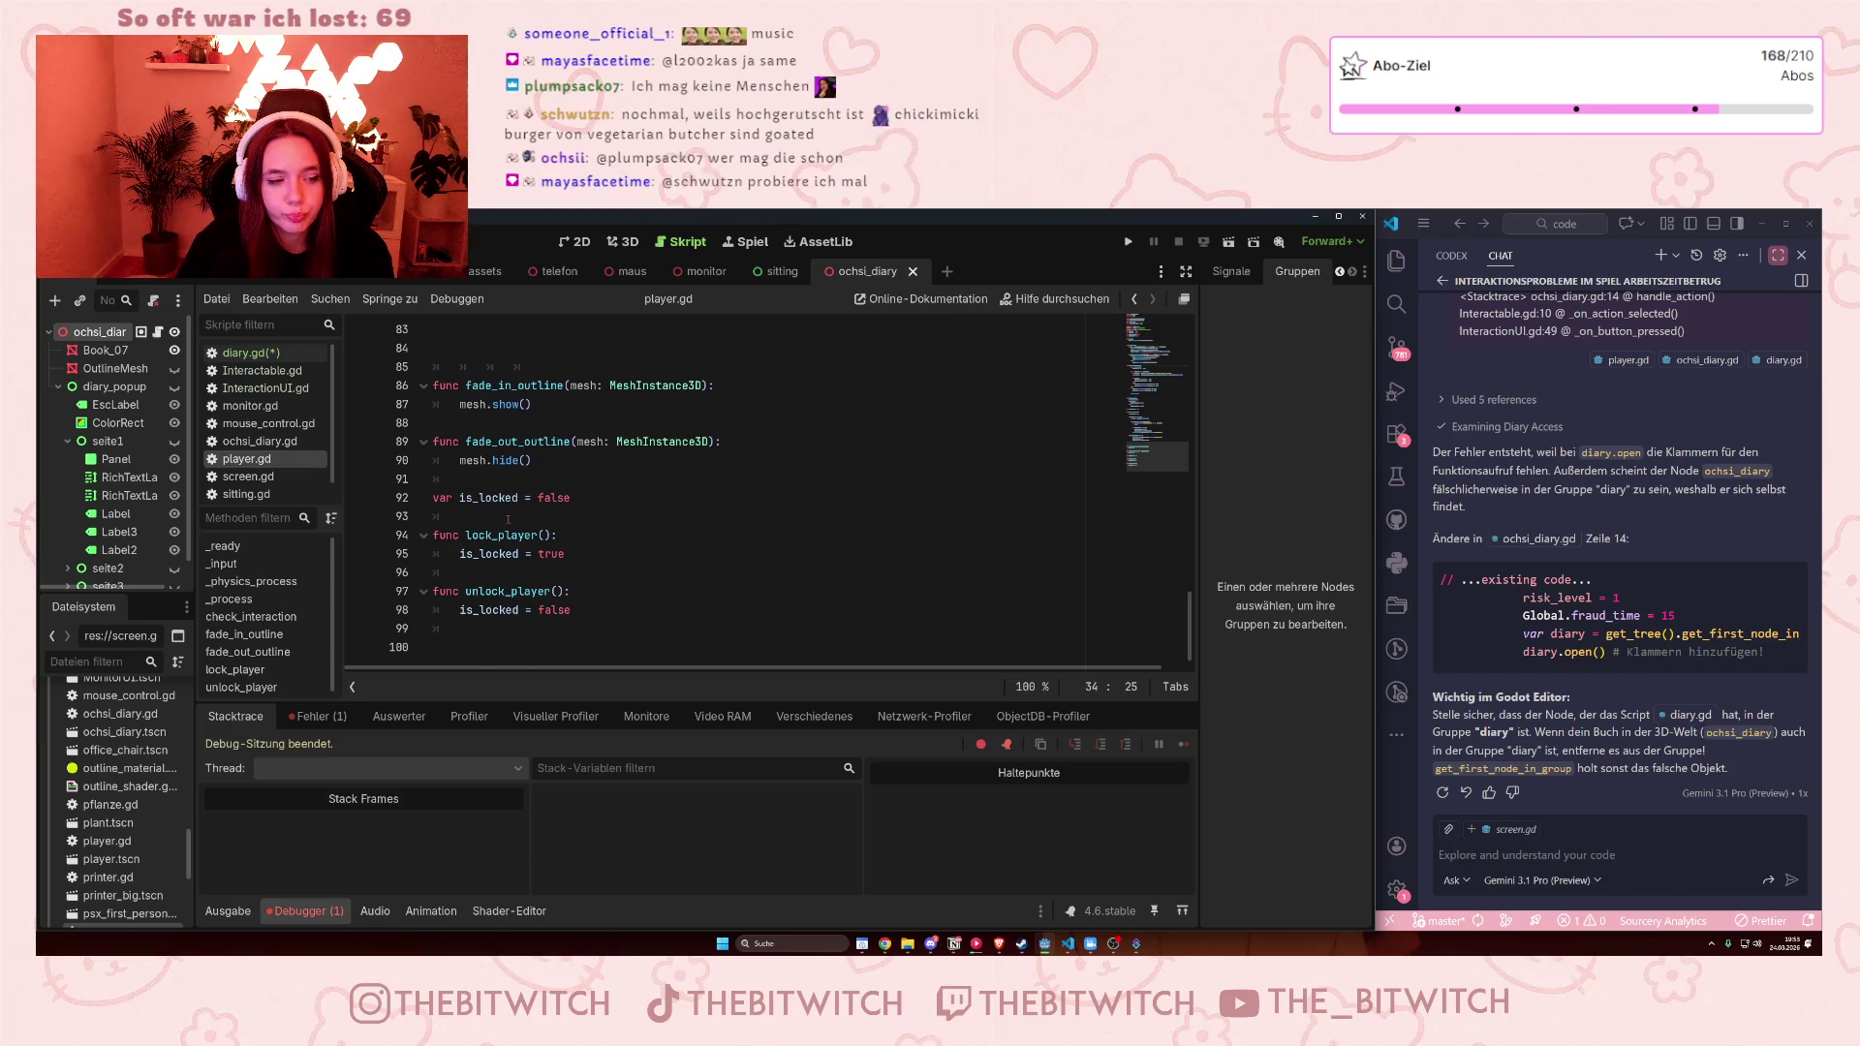
{"action": "scroll", "coordinate": [507, 520], "scroll_direction": "up", "scroll_amount": 12}
{"action": "scroll", "coordinate": [524, 506], "scroll_direction": "up", "scroll_amount": 14}
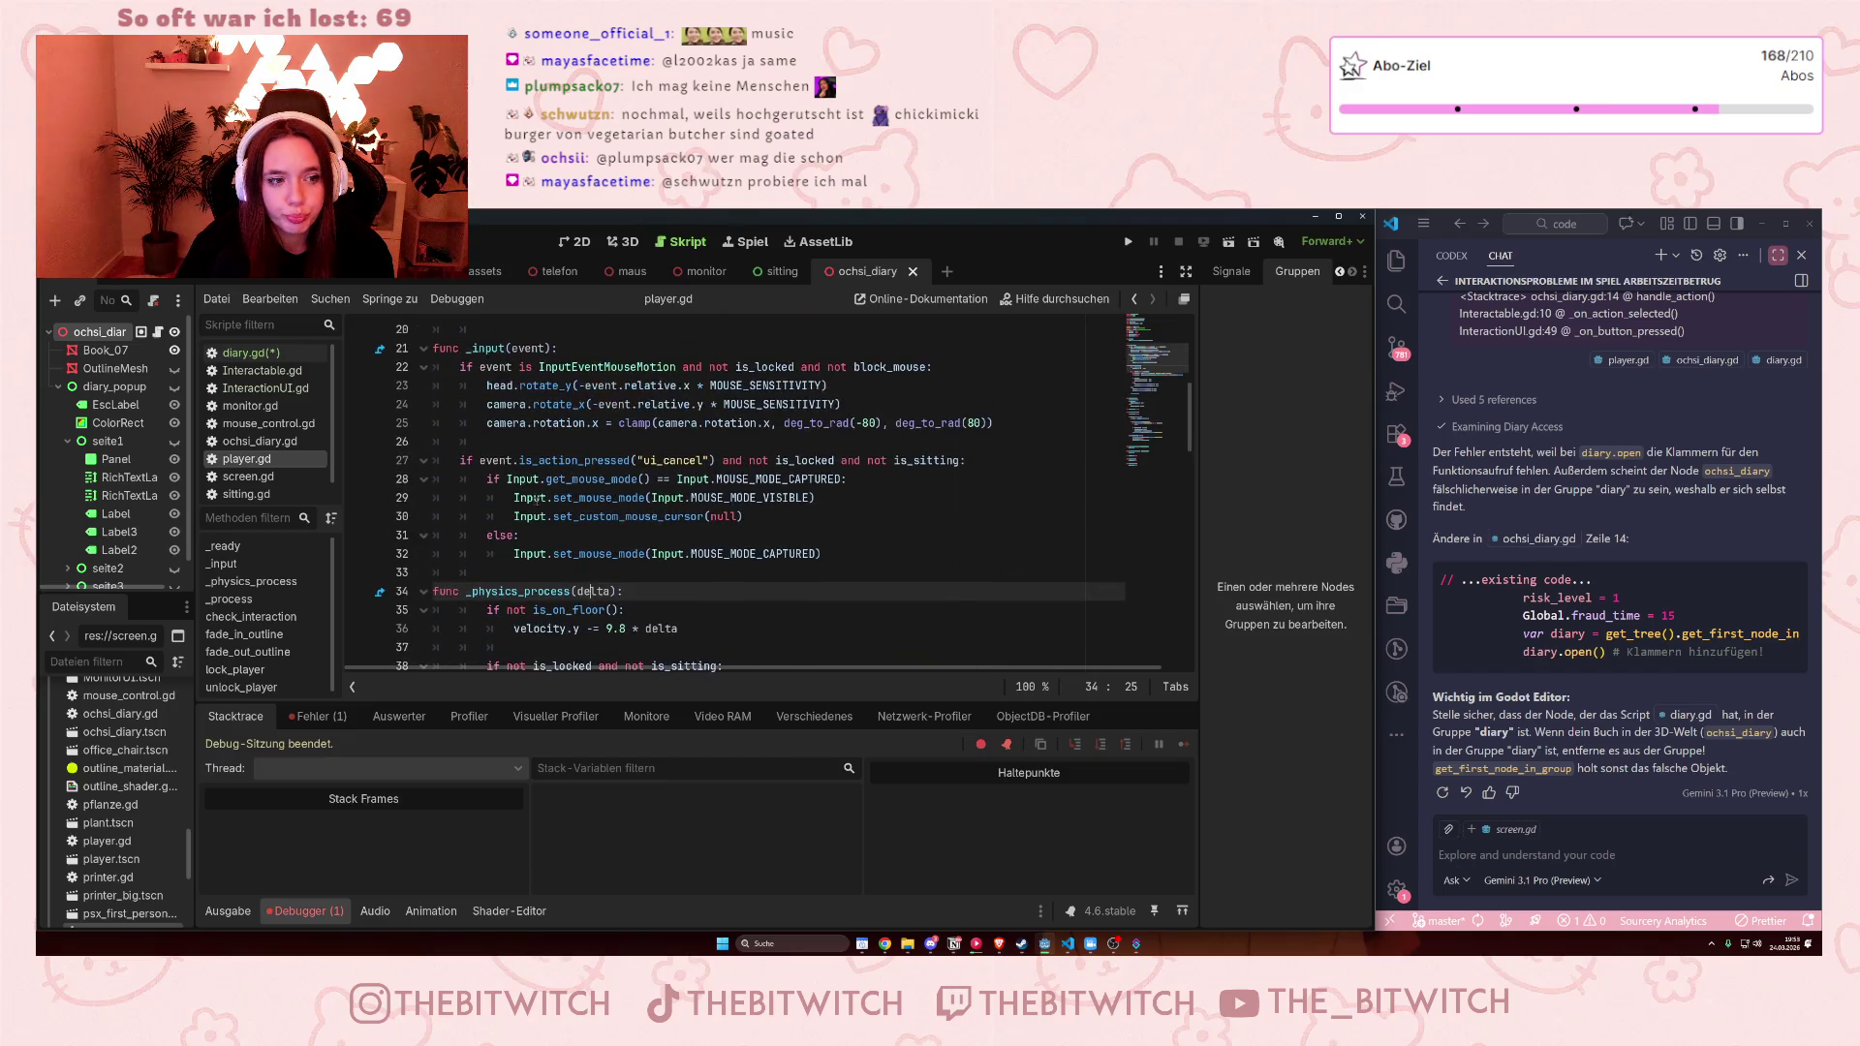
{"action": "scroll", "coordinate": [539, 500], "scroll_direction": "up", "scroll_amount": 2}
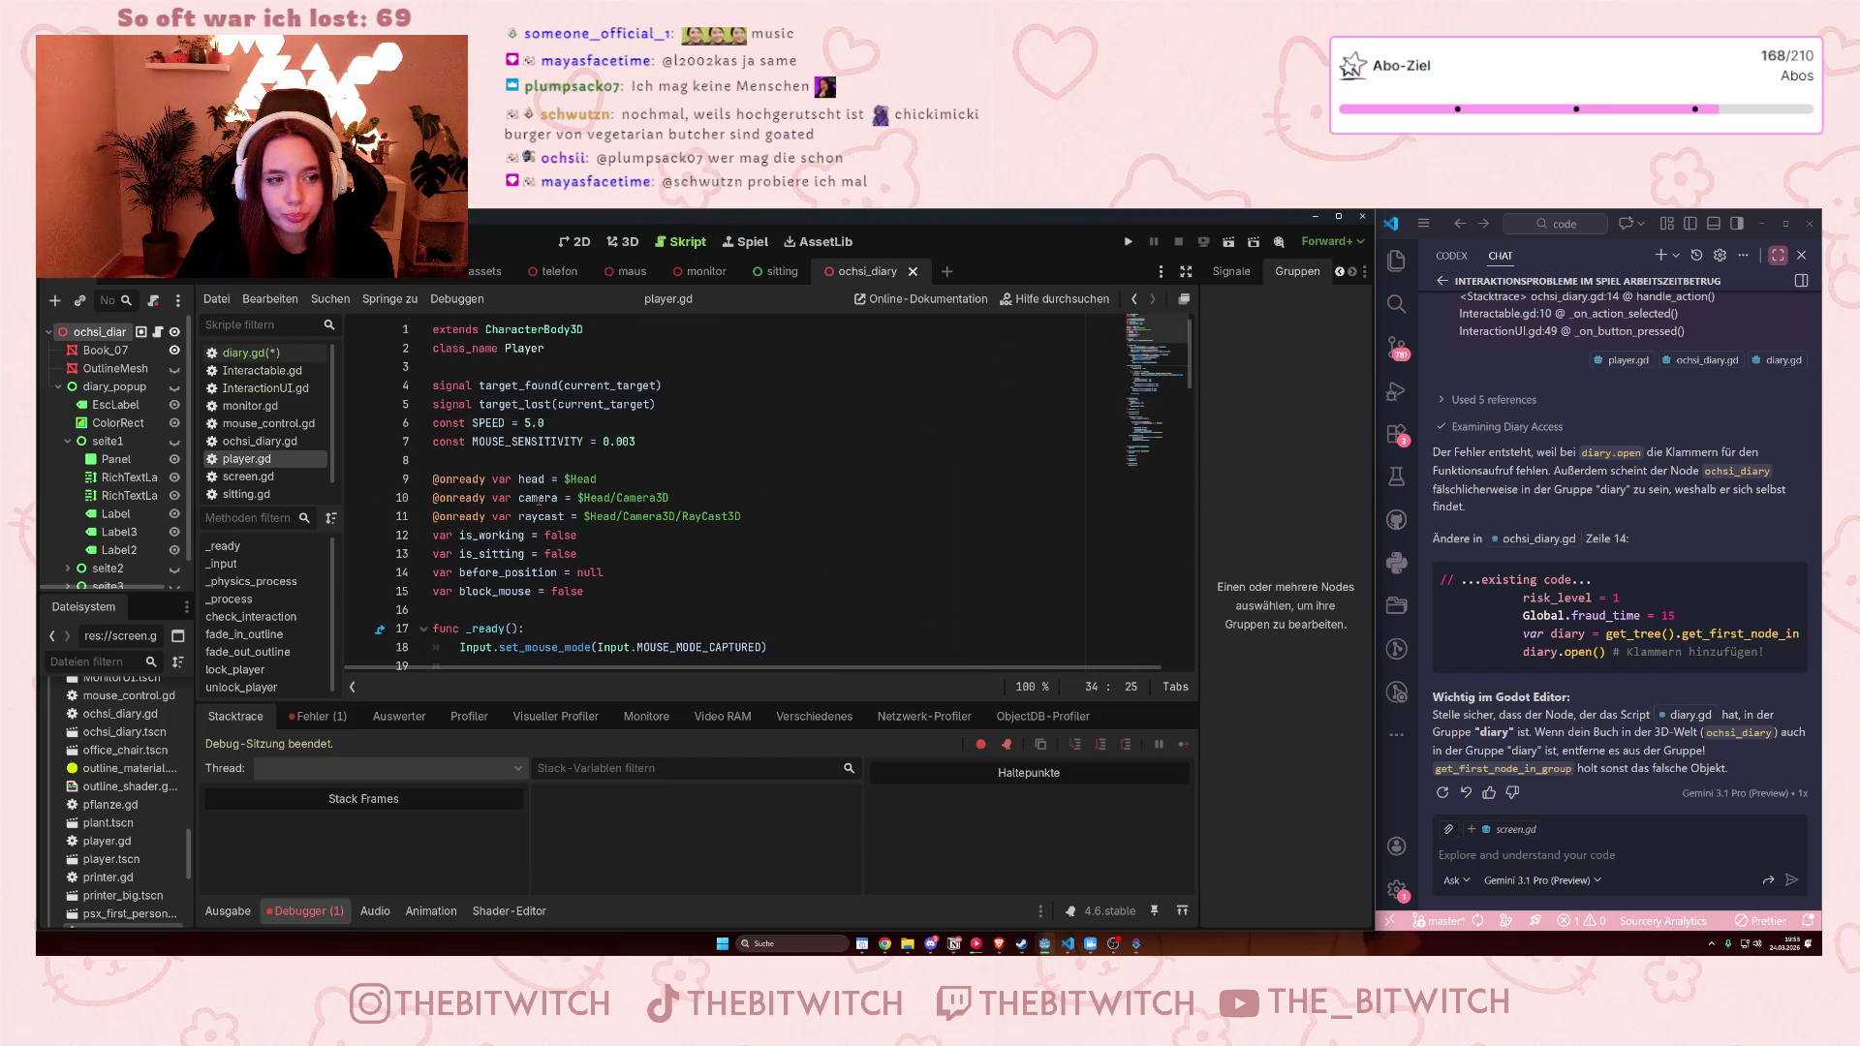
{"action": "scroll", "coordinate": [263, 476], "scroll_direction": "down", "scroll_amount": 1}
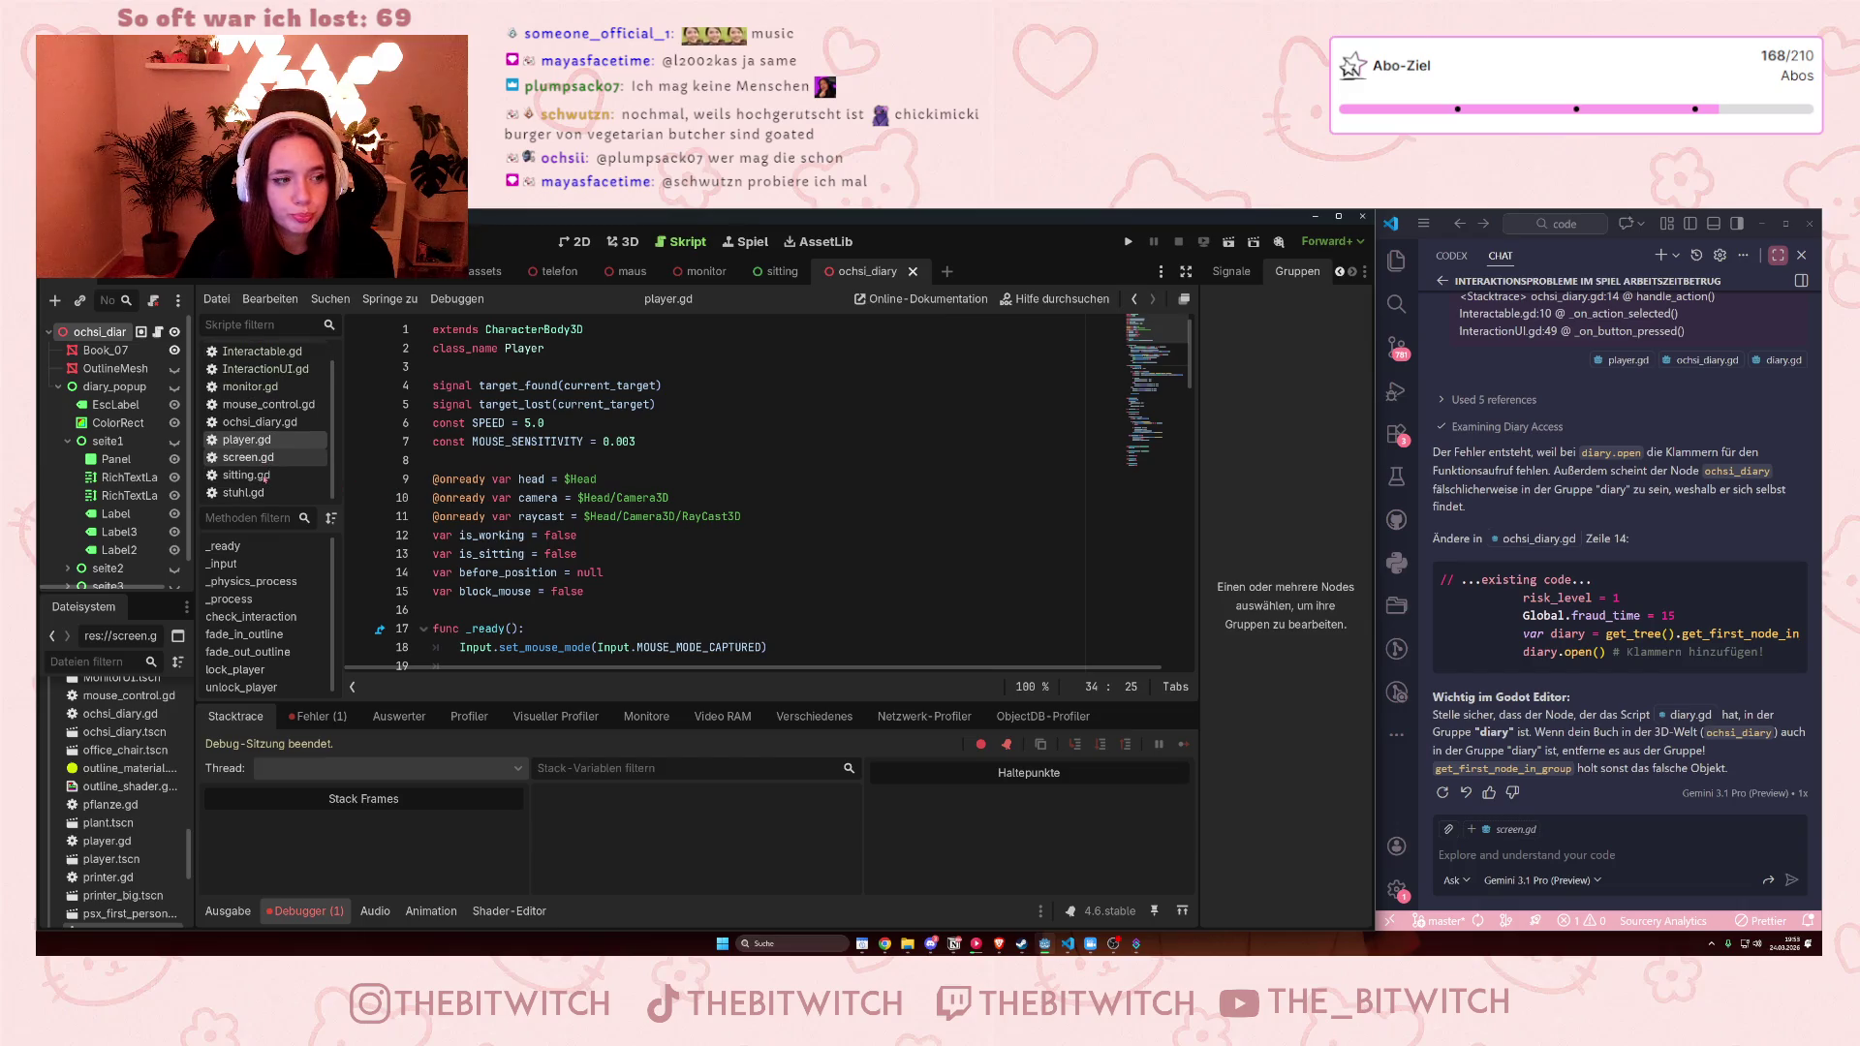
{"action": "scroll", "coordinate": [264, 476], "scroll_direction": "up", "scroll_amount": 1}
{"action": "left_click", "coordinate": [265, 389]}
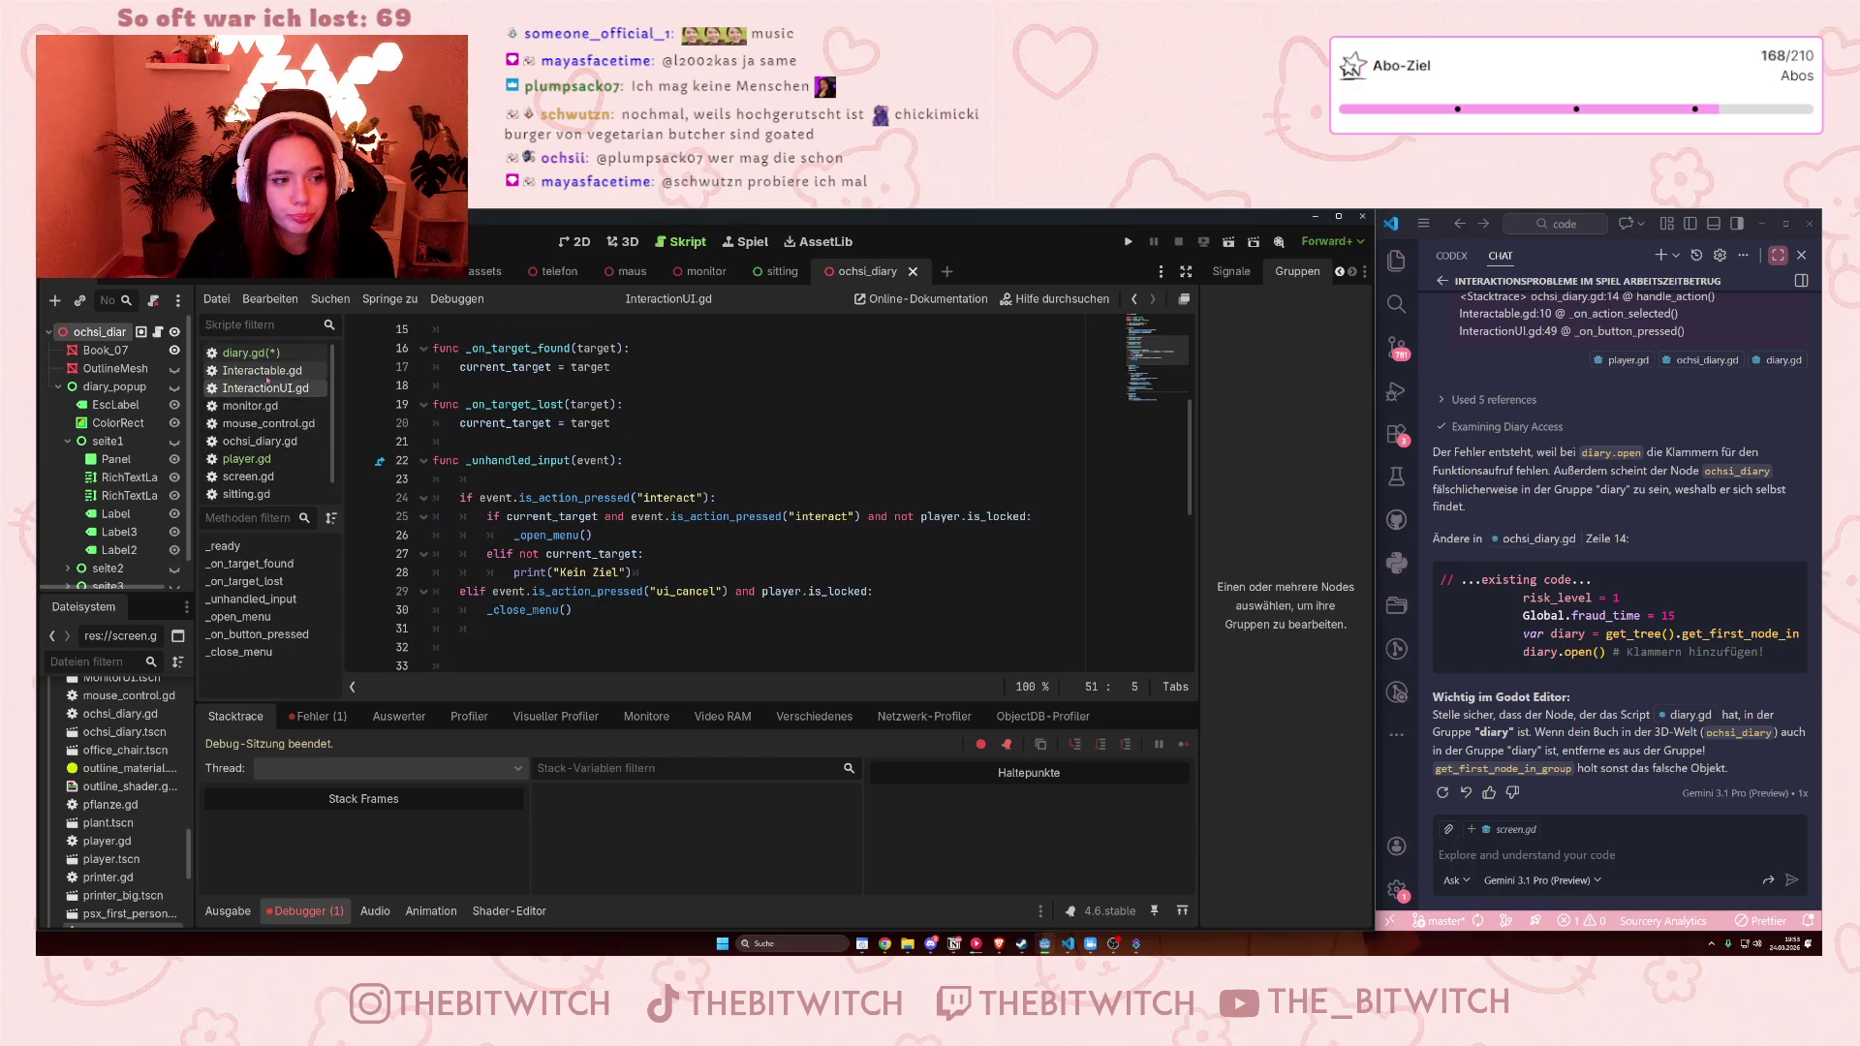
{"action": "scroll", "coordinate": [520, 443], "scroll_direction": "up", "scroll_amount": 3}
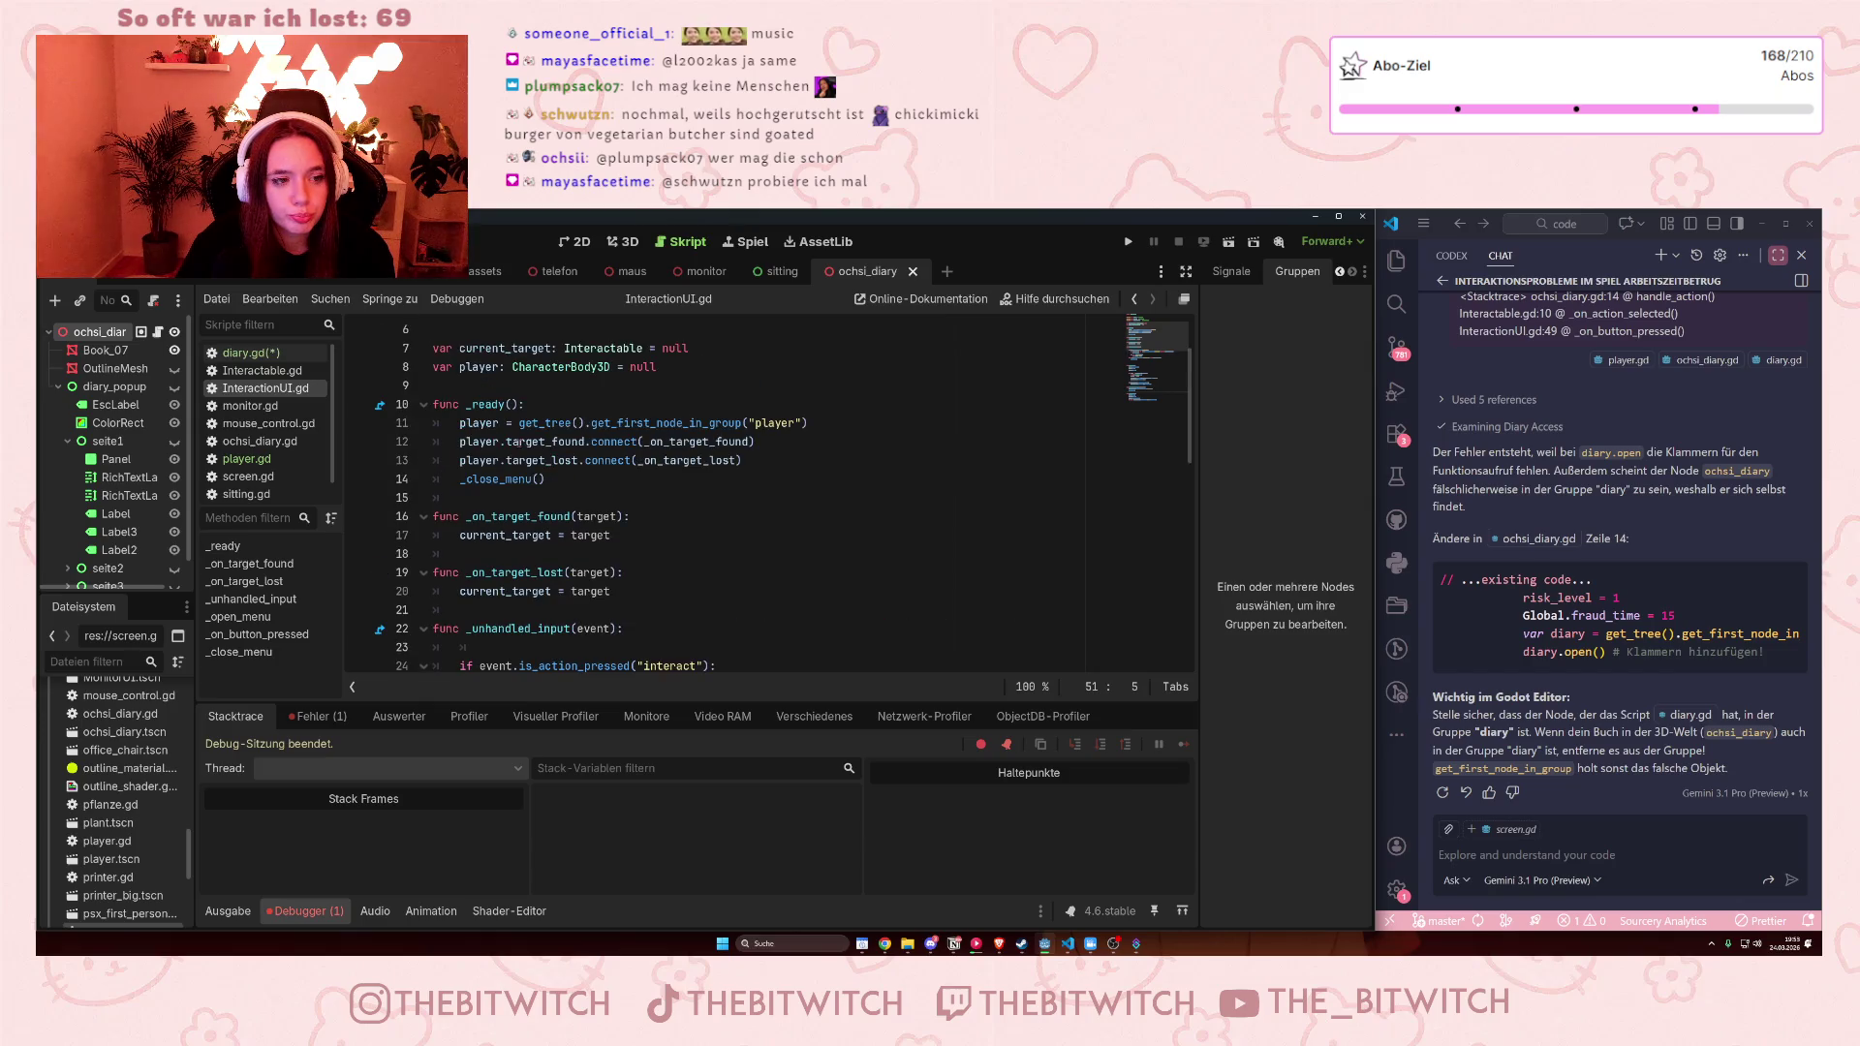
{"action": "scroll", "coordinate": [519, 443], "scroll_direction": "up", "scroll_amount": 2}
{"action": "scroll", "coordinate": [521, 443], "scroll_direction": "down", "scroll_amount": 6}
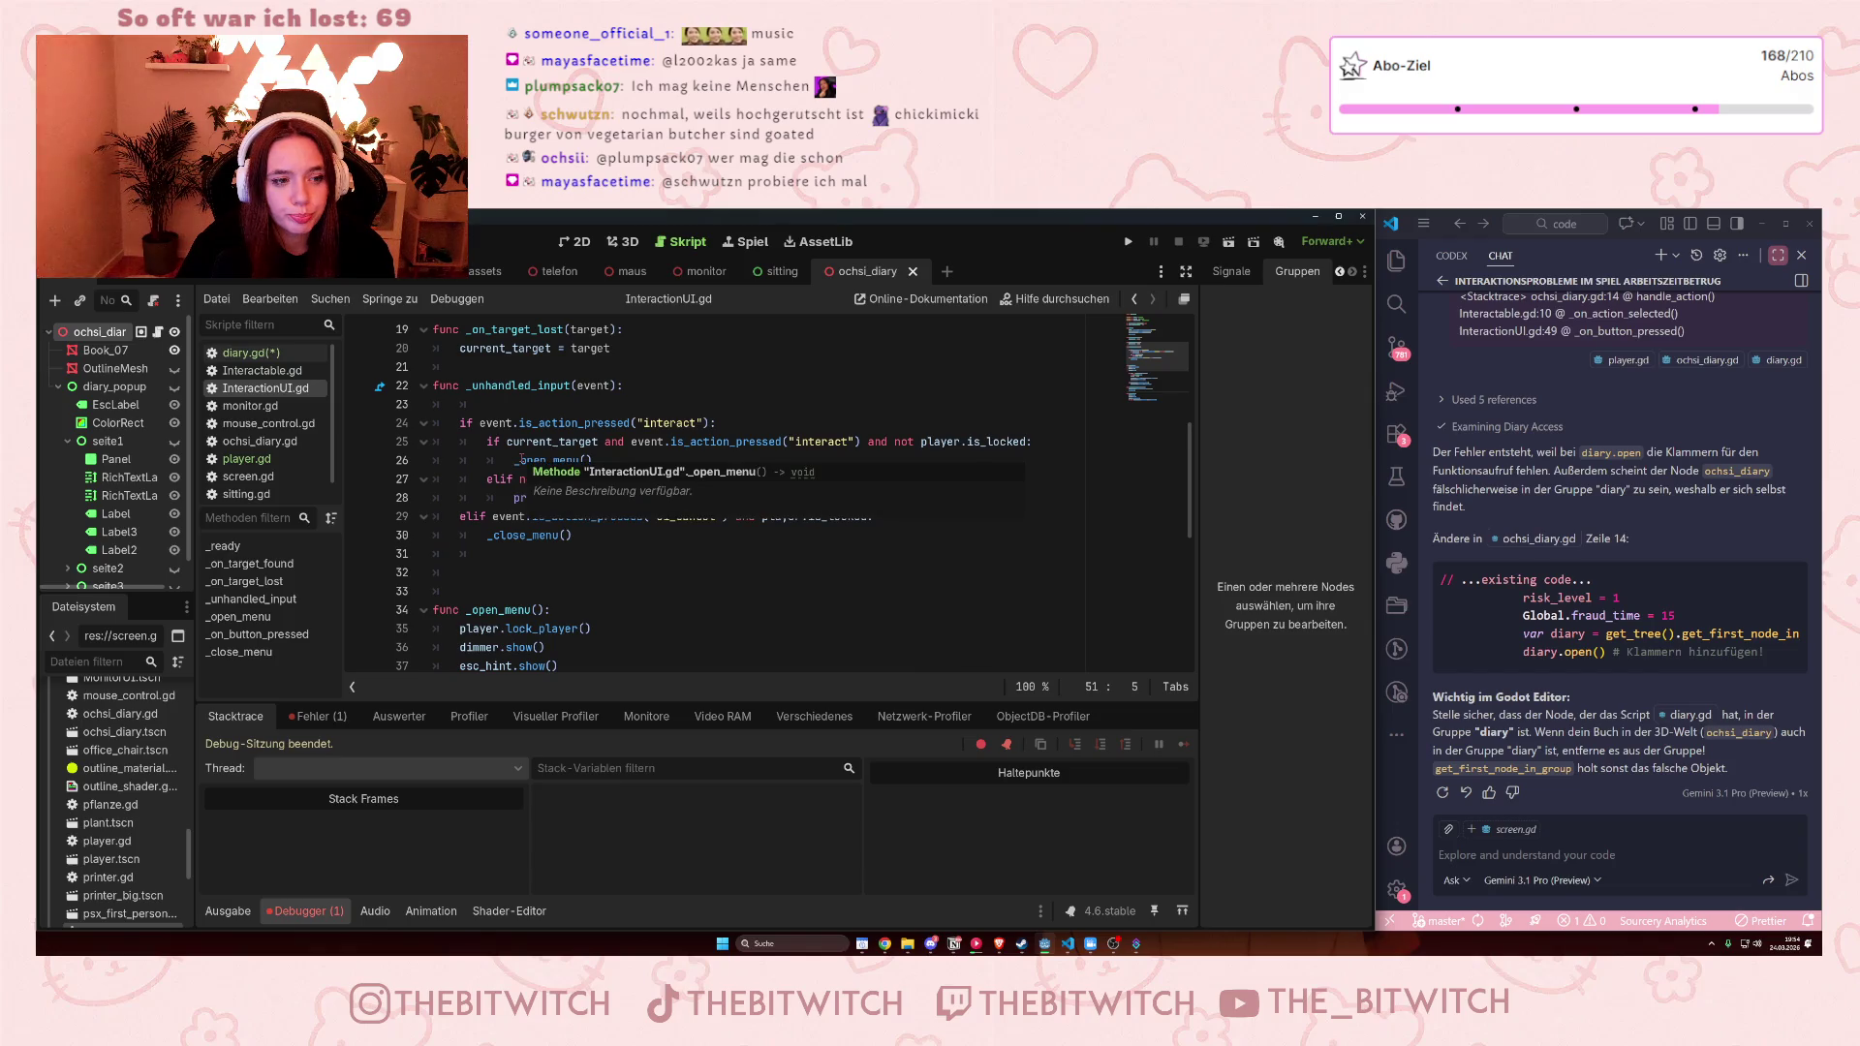
{"action": "left_click_drag", "start_coordinate": [515, 461], "coordinate": [606, 454]}
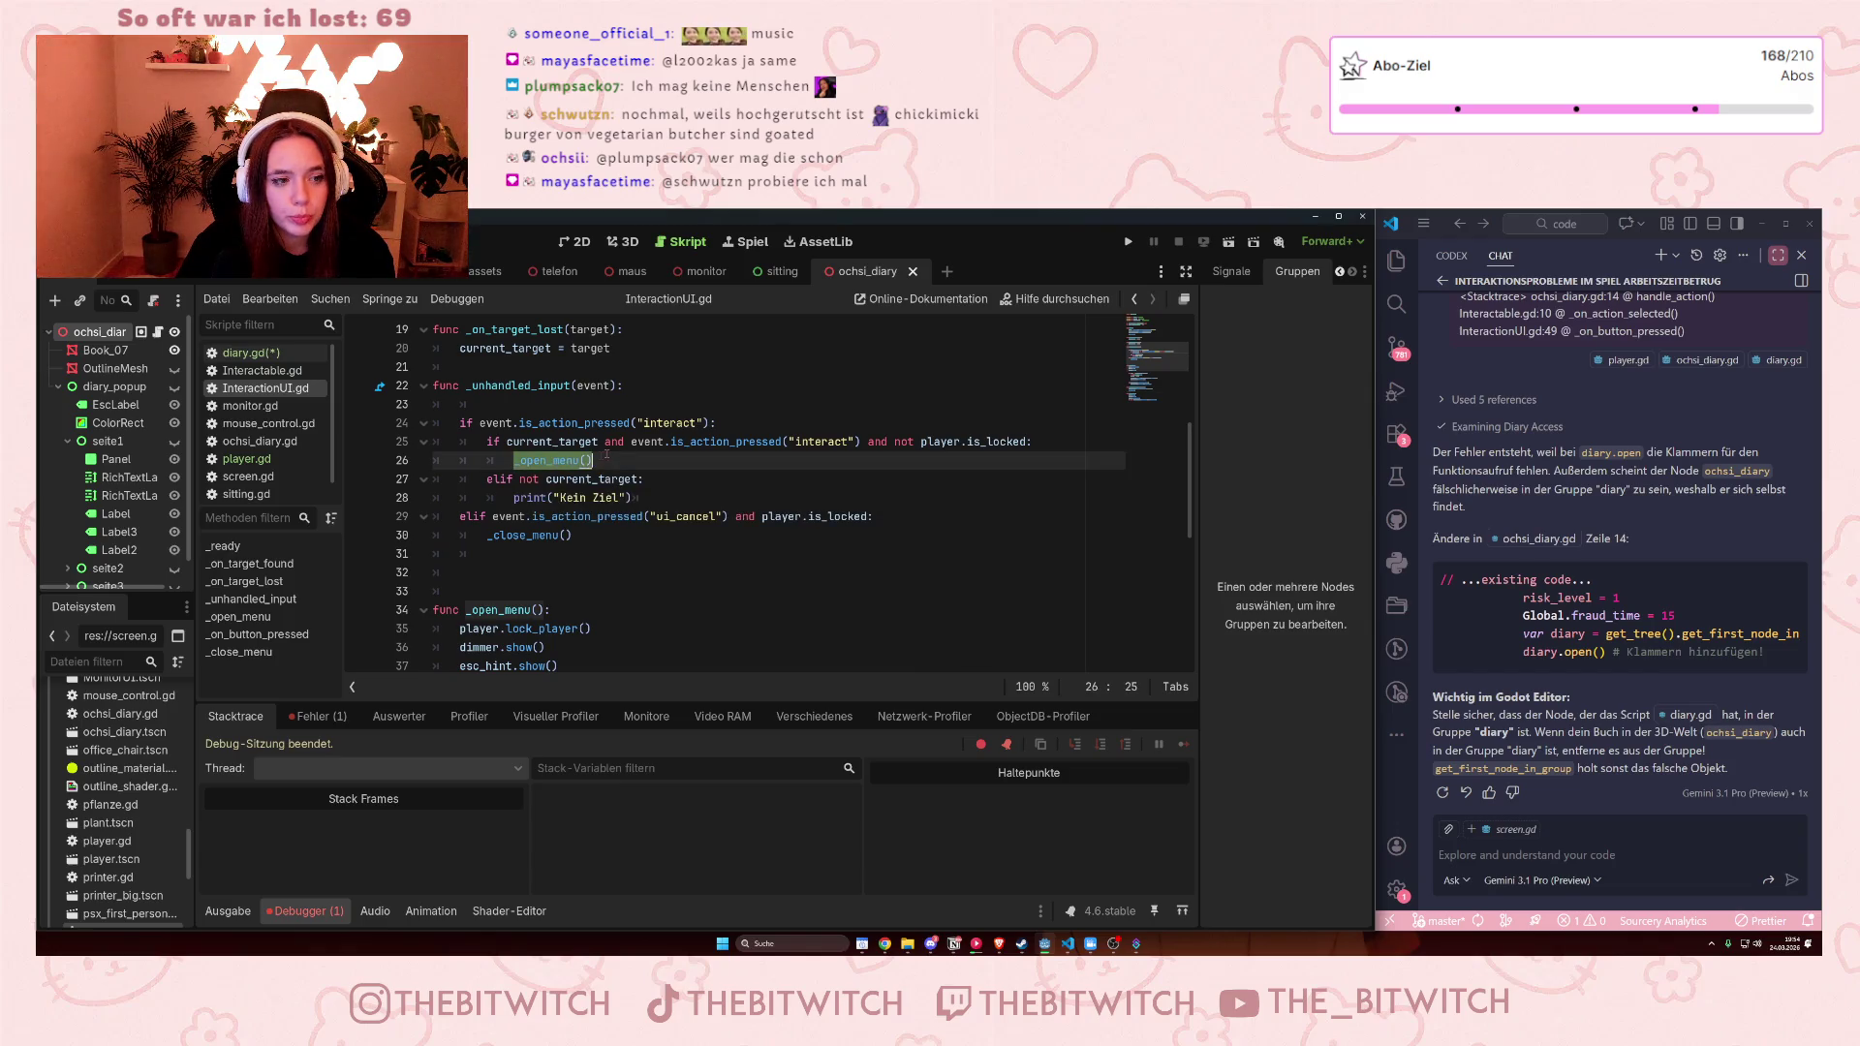
{"action": "left_click", "coordinate": [631, 554]}
{"action": "scroll", "coordinate": [492, 528], "scroll_direction": "down", "scroll_amount": 2}
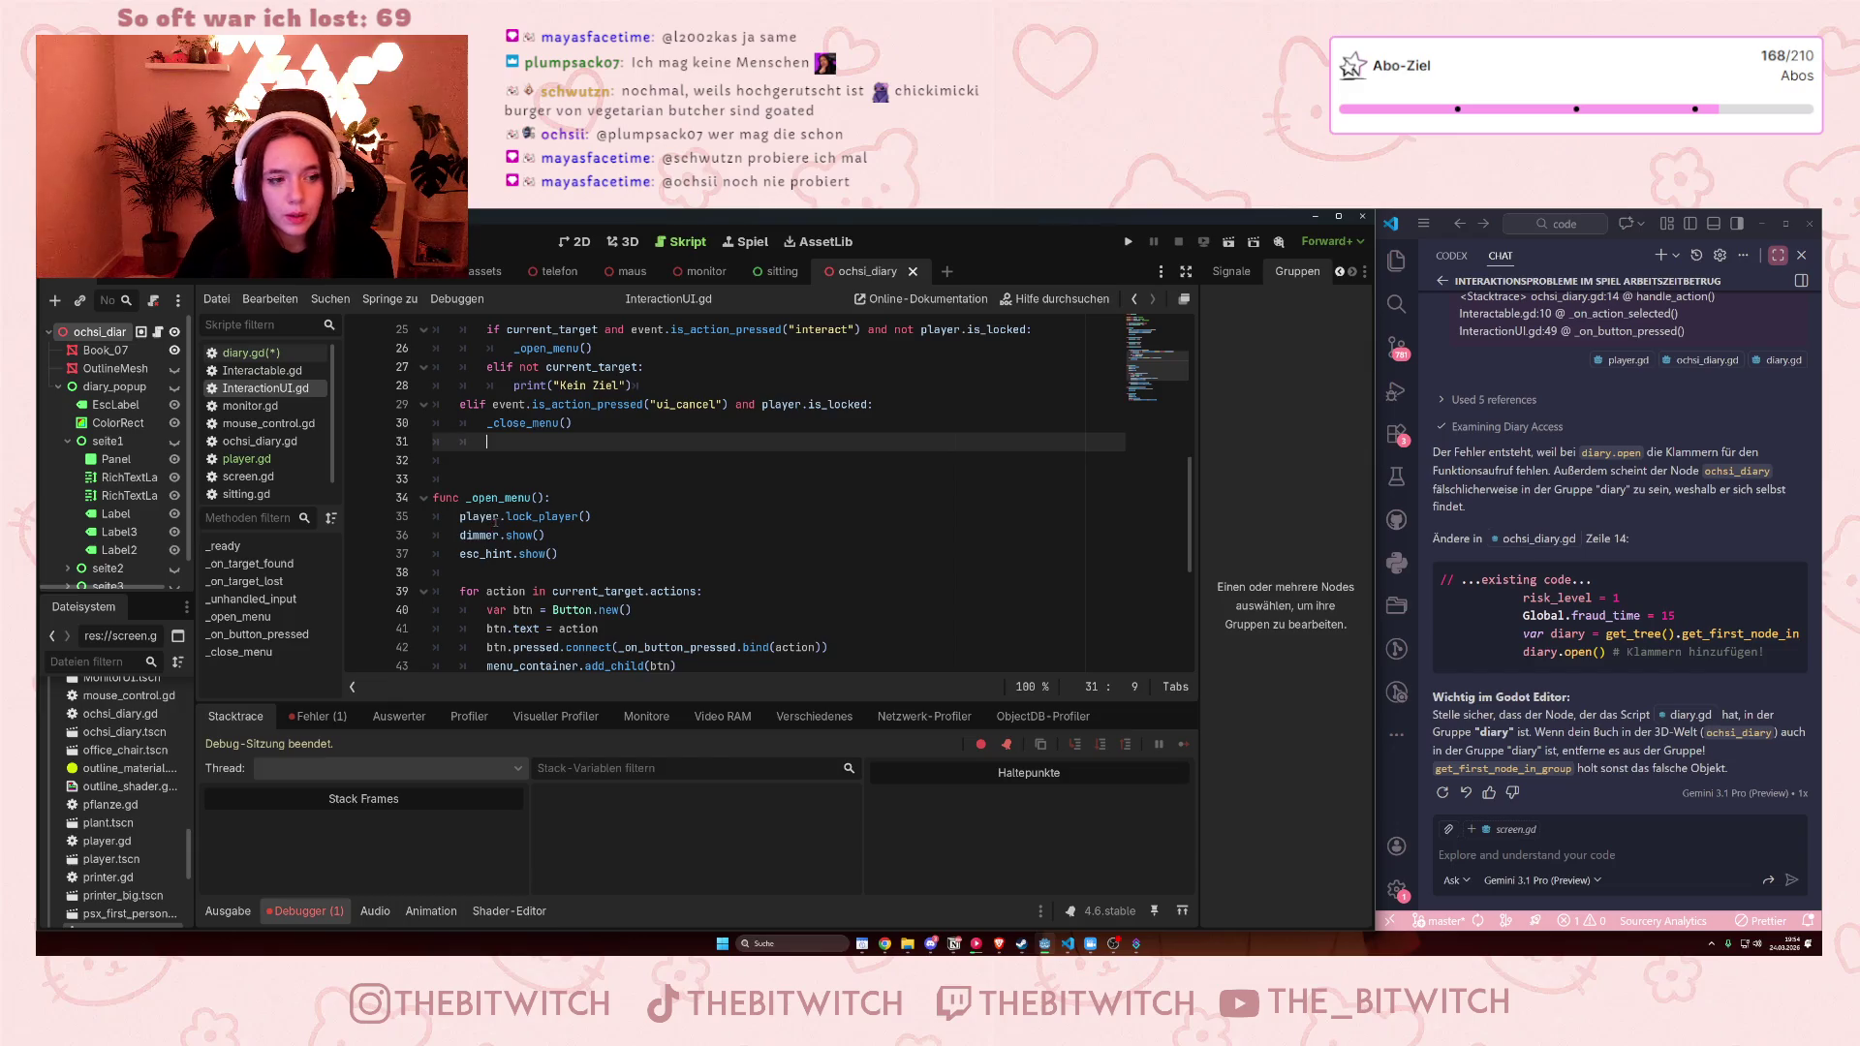
{"action": "mouse_move", "coordinate": [461, 517]}
{"action": "left_mouse_down"}
{"action": "mouse_move", "coordinate": [593, 516]}
{"action": "mouse_move", "coordinate": [581, 536]}
{"action": "mouse_move", "coordinate": [609, 555]}
{"action": "left_mouse_up"}
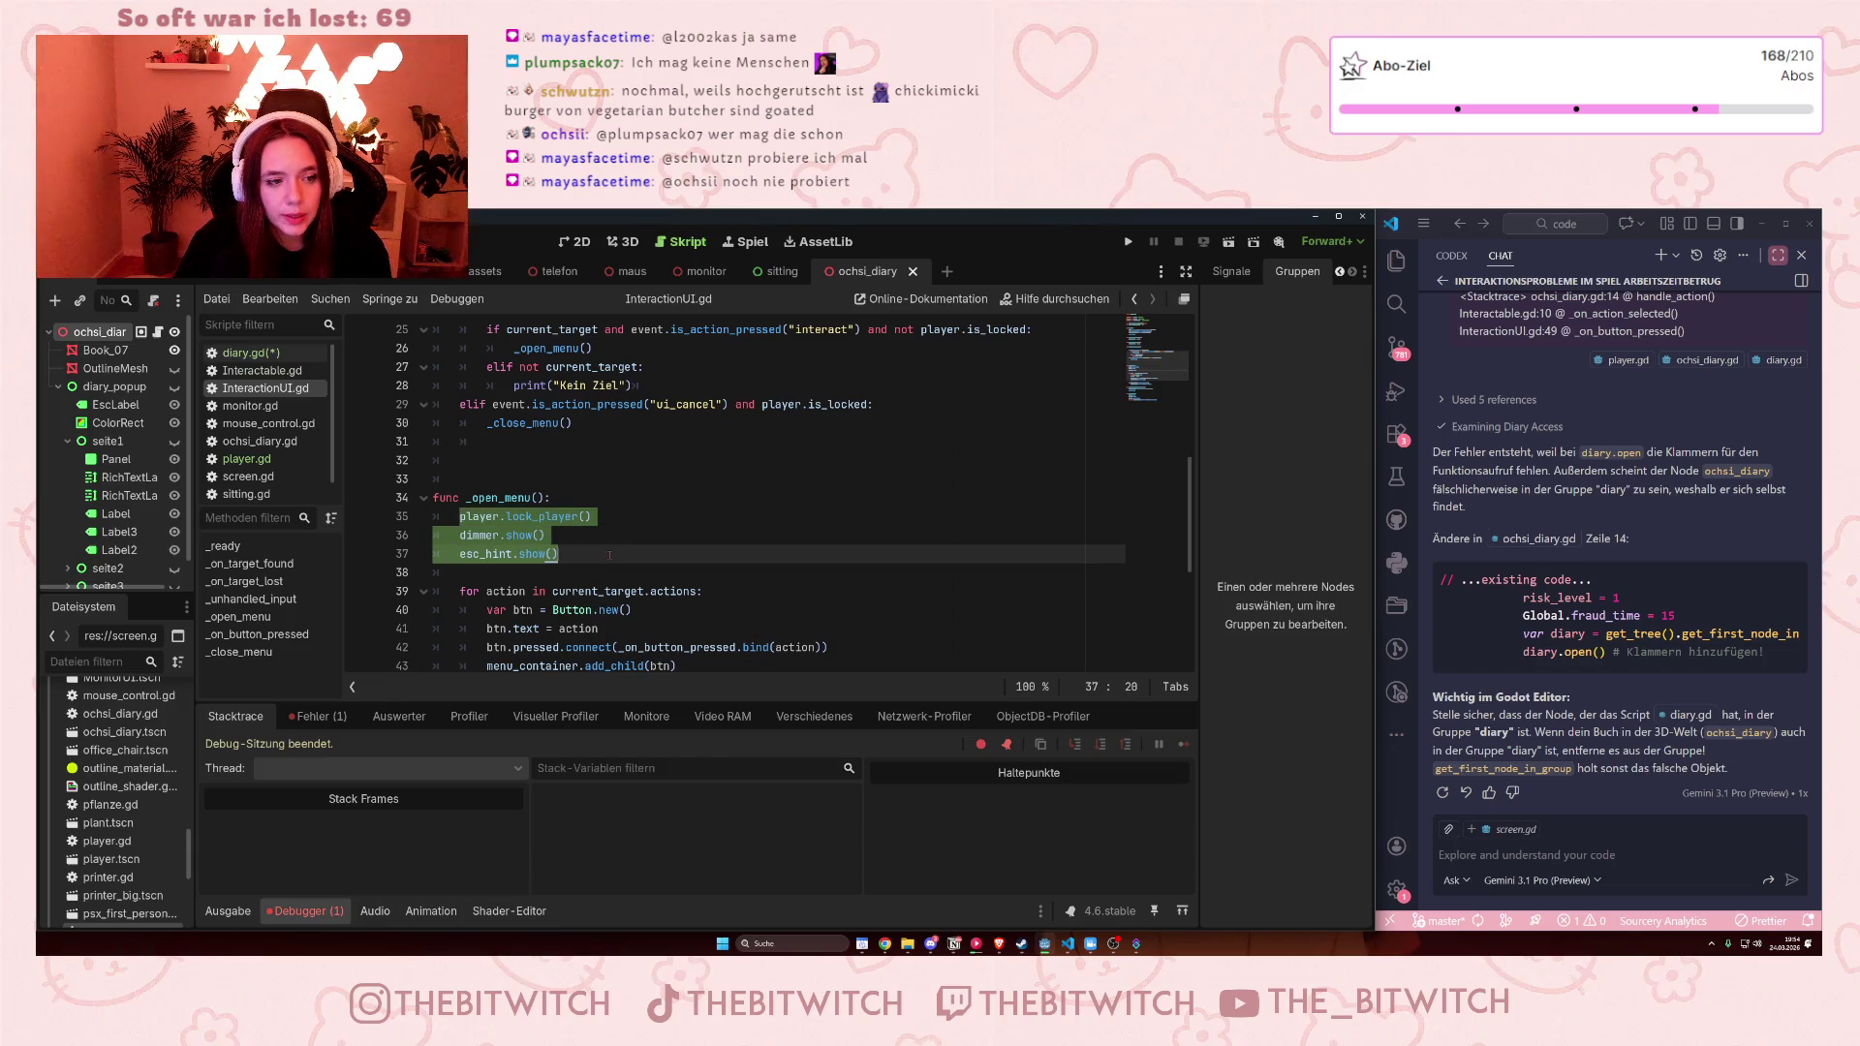
{"action": "scroll", "coordinate": [612, 548], "scroll_direction": "down", "scroll_amount": 2}
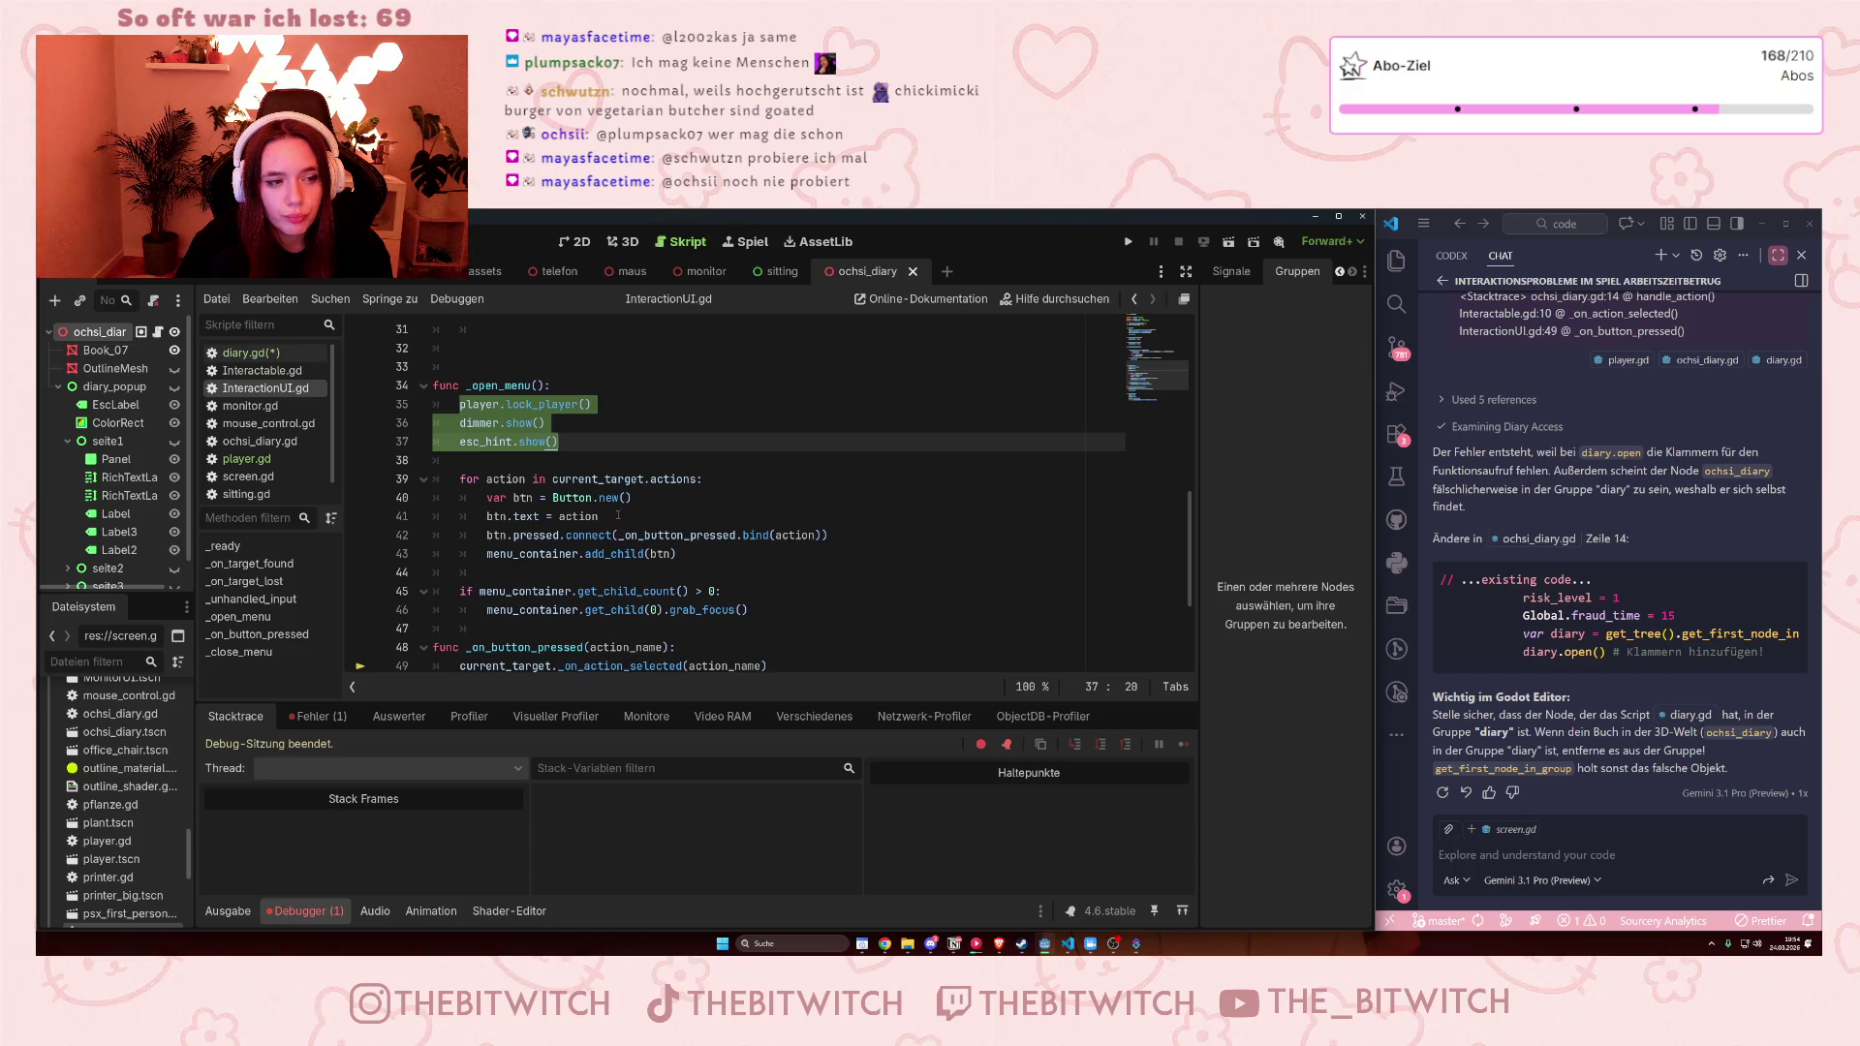
{"action": "left_click", "coordinate": [539, 404]}
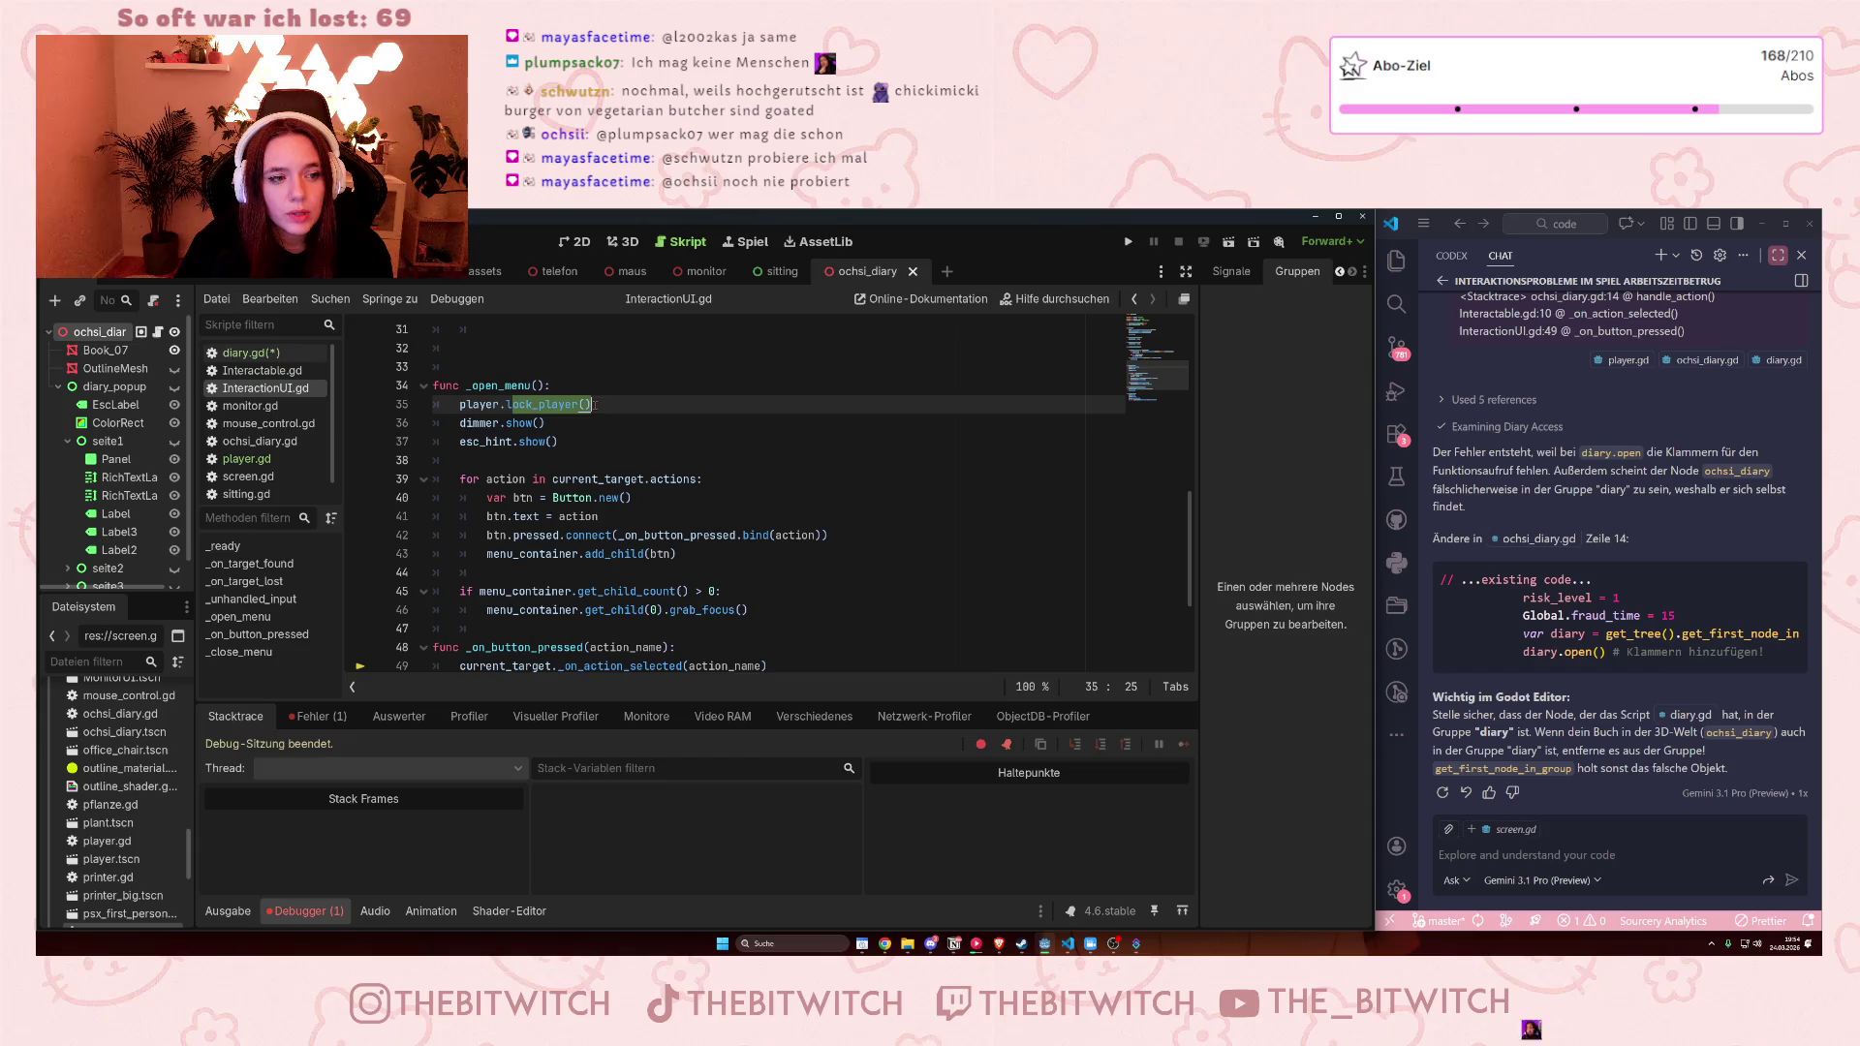
{"action": "left_click", "coordinate": [584, 450]}
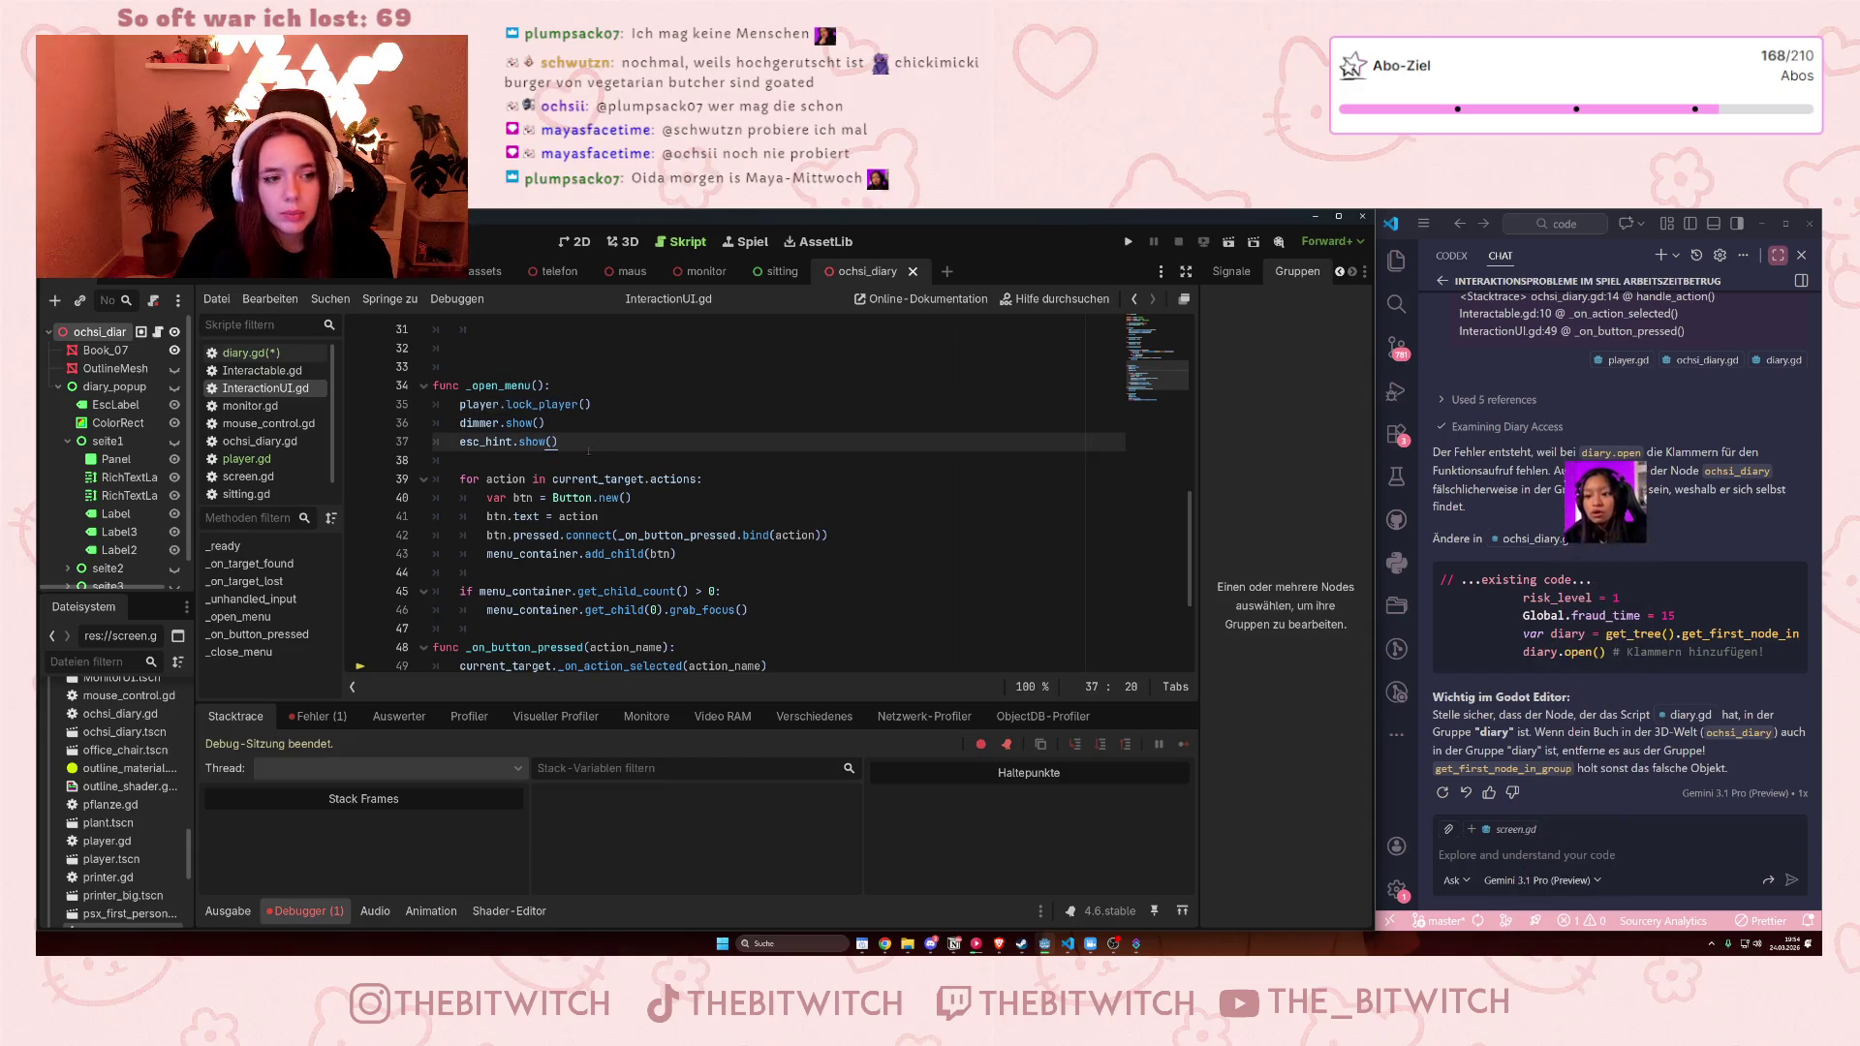
{"action": "scroll", "coordinate": [591, 449], "scroll_direction": "down", "scroll_amount": 2}
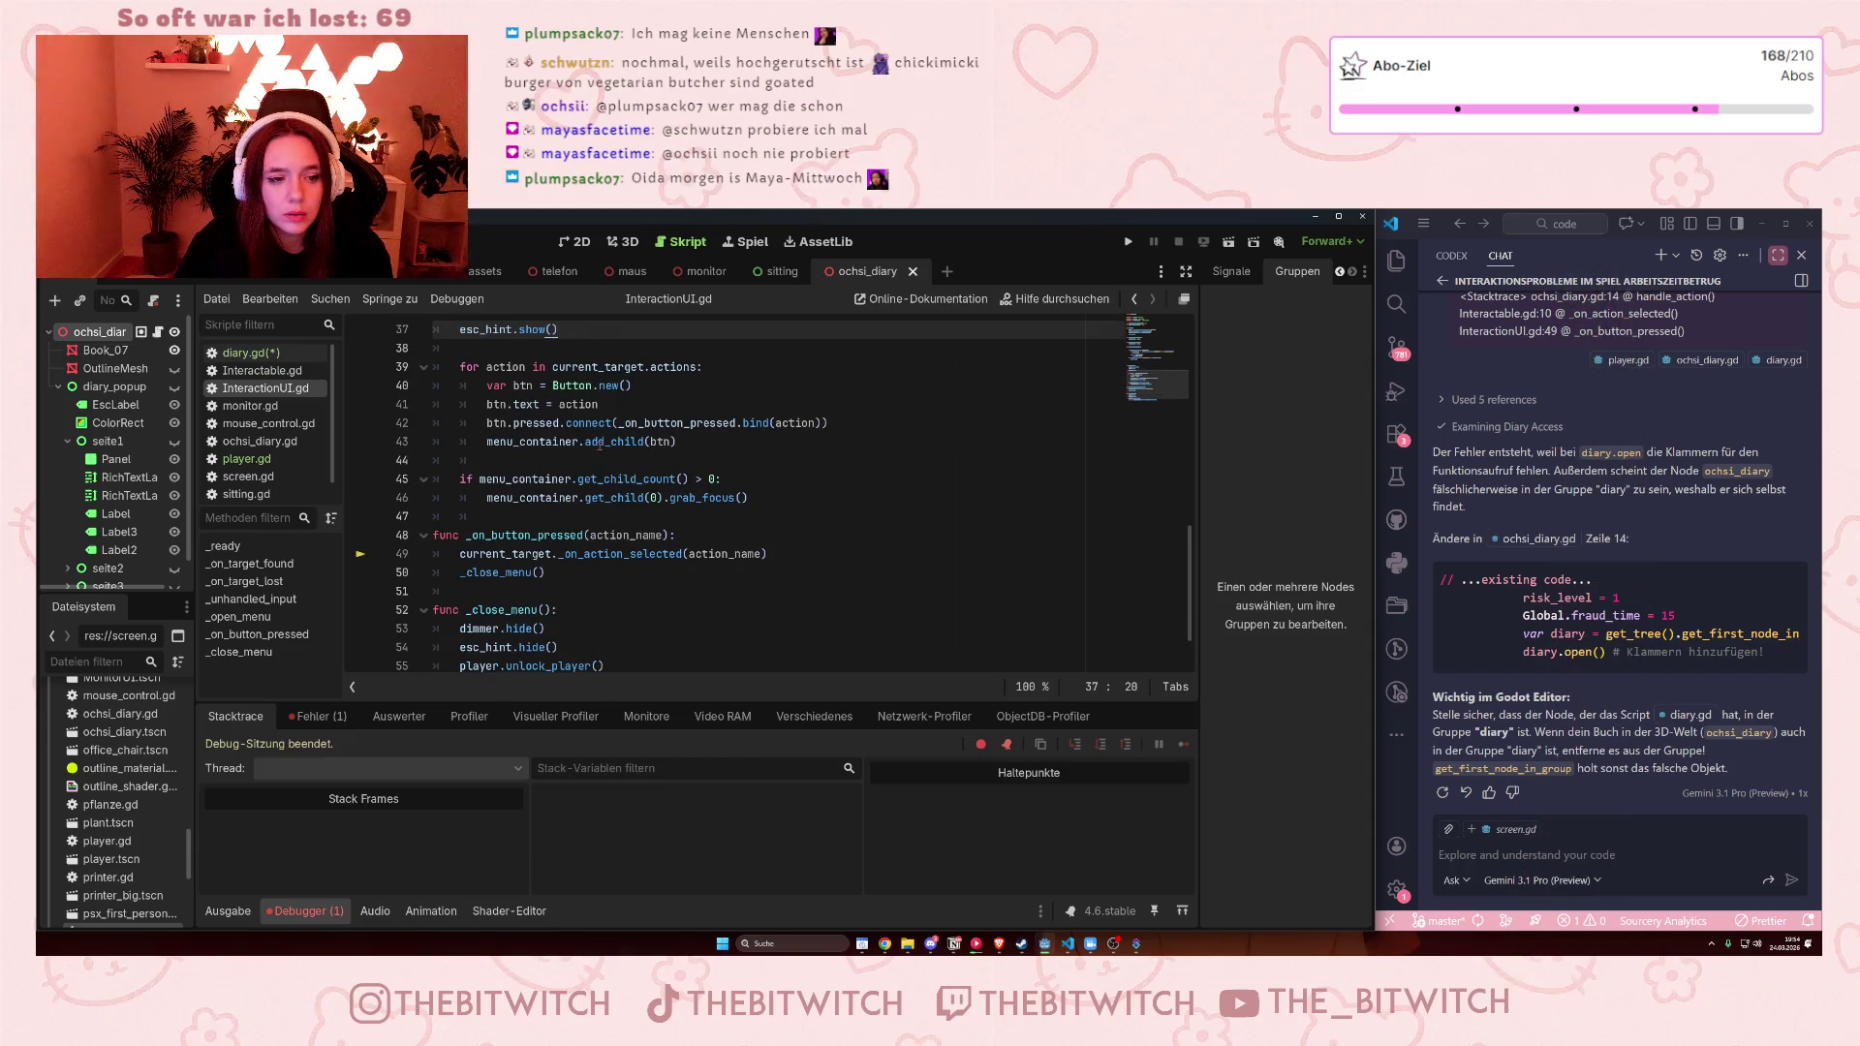
{"action": "mouse_move", "coordinate": [605, 442]}
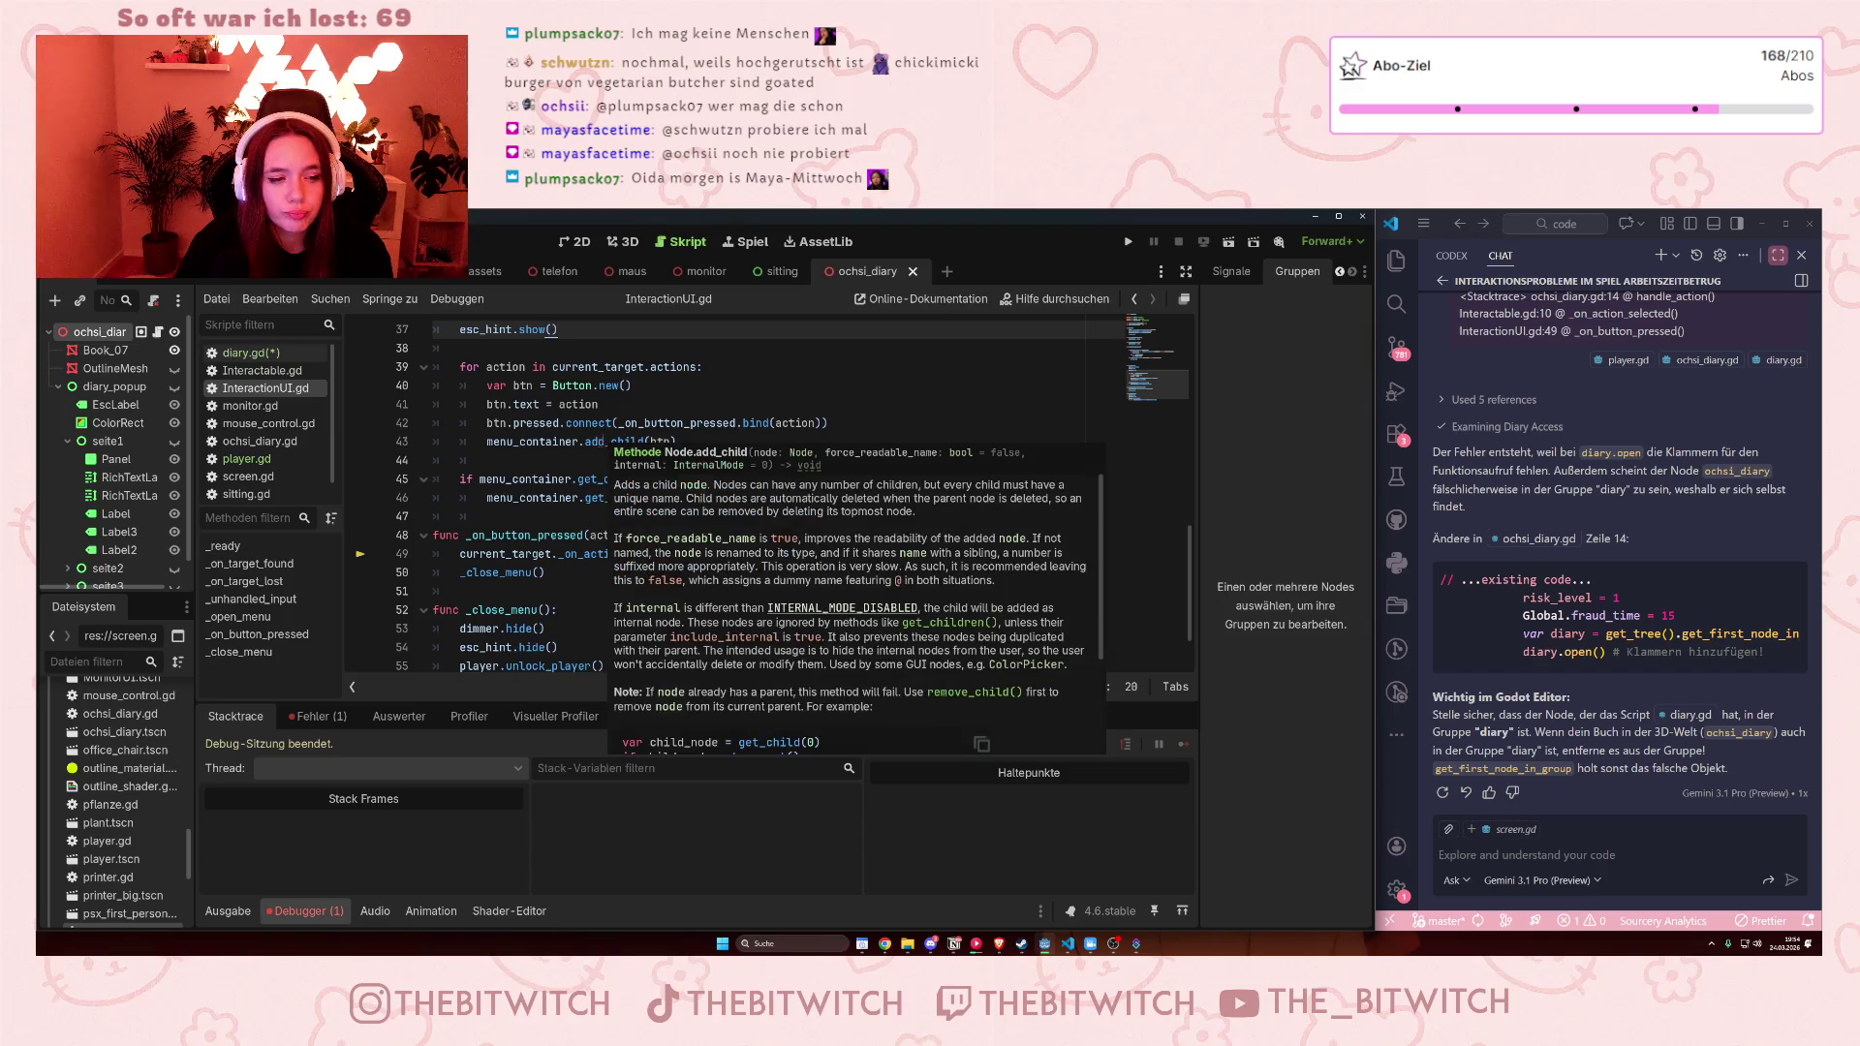
{"action": "scroll", "coordinate": [570, 603], "scroll_direction": "down", "scroll_amount": 1}
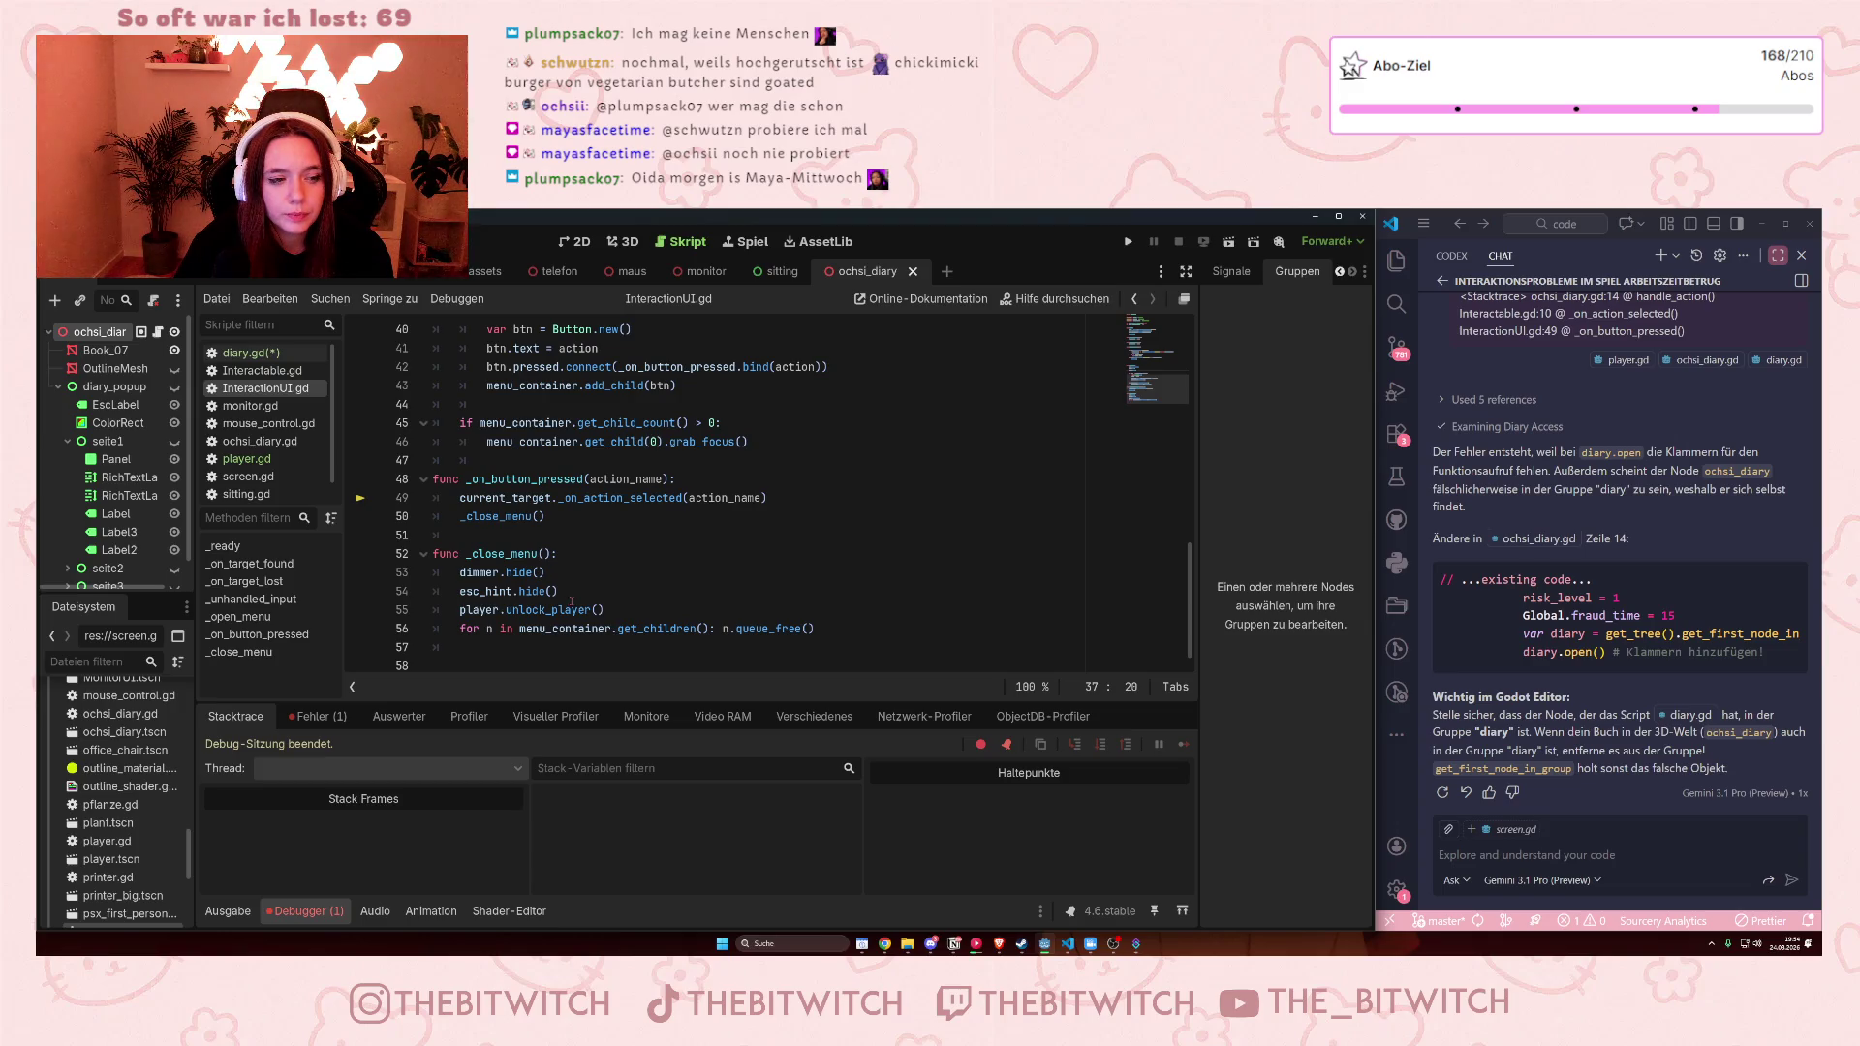
{"action": "left_click", "coordinate": [250, 353]}
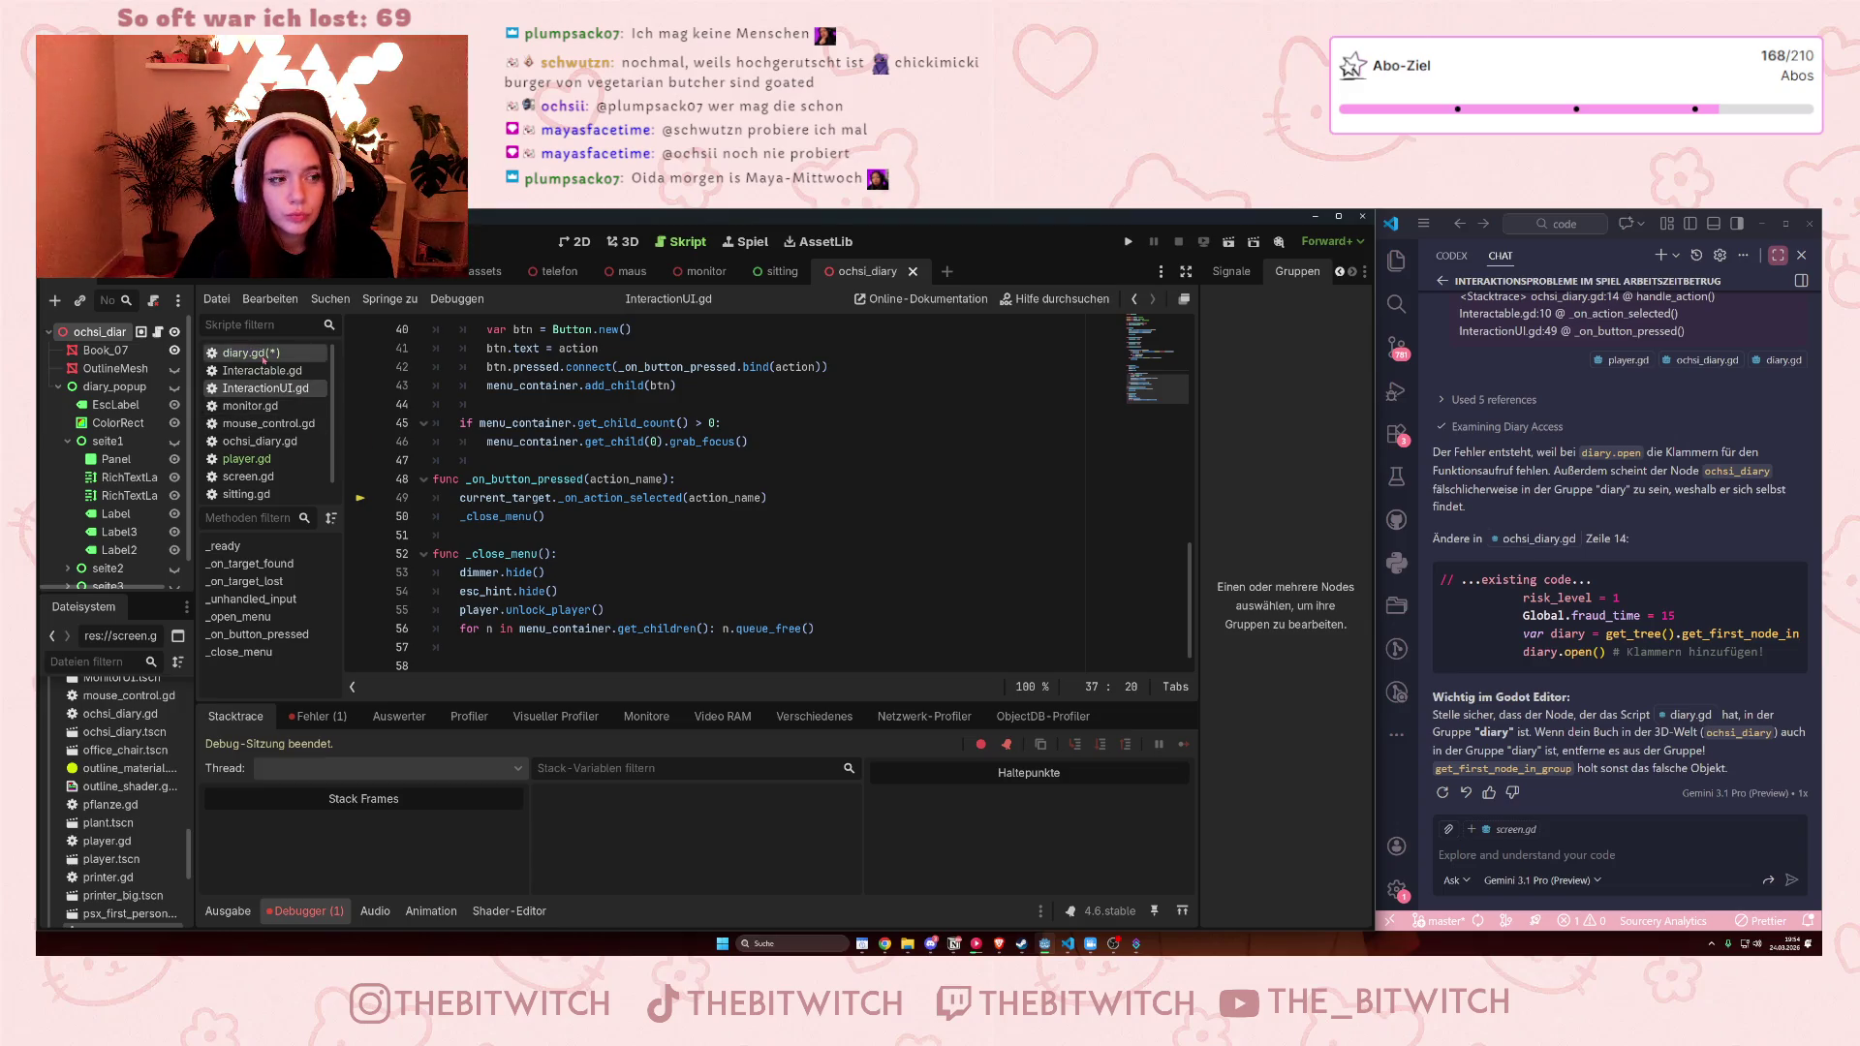
Rename diary.gd's open function to _open
{"action": "left_click_drag", "start_coordinate": [466, 479], "coordinate": [607, 485]}
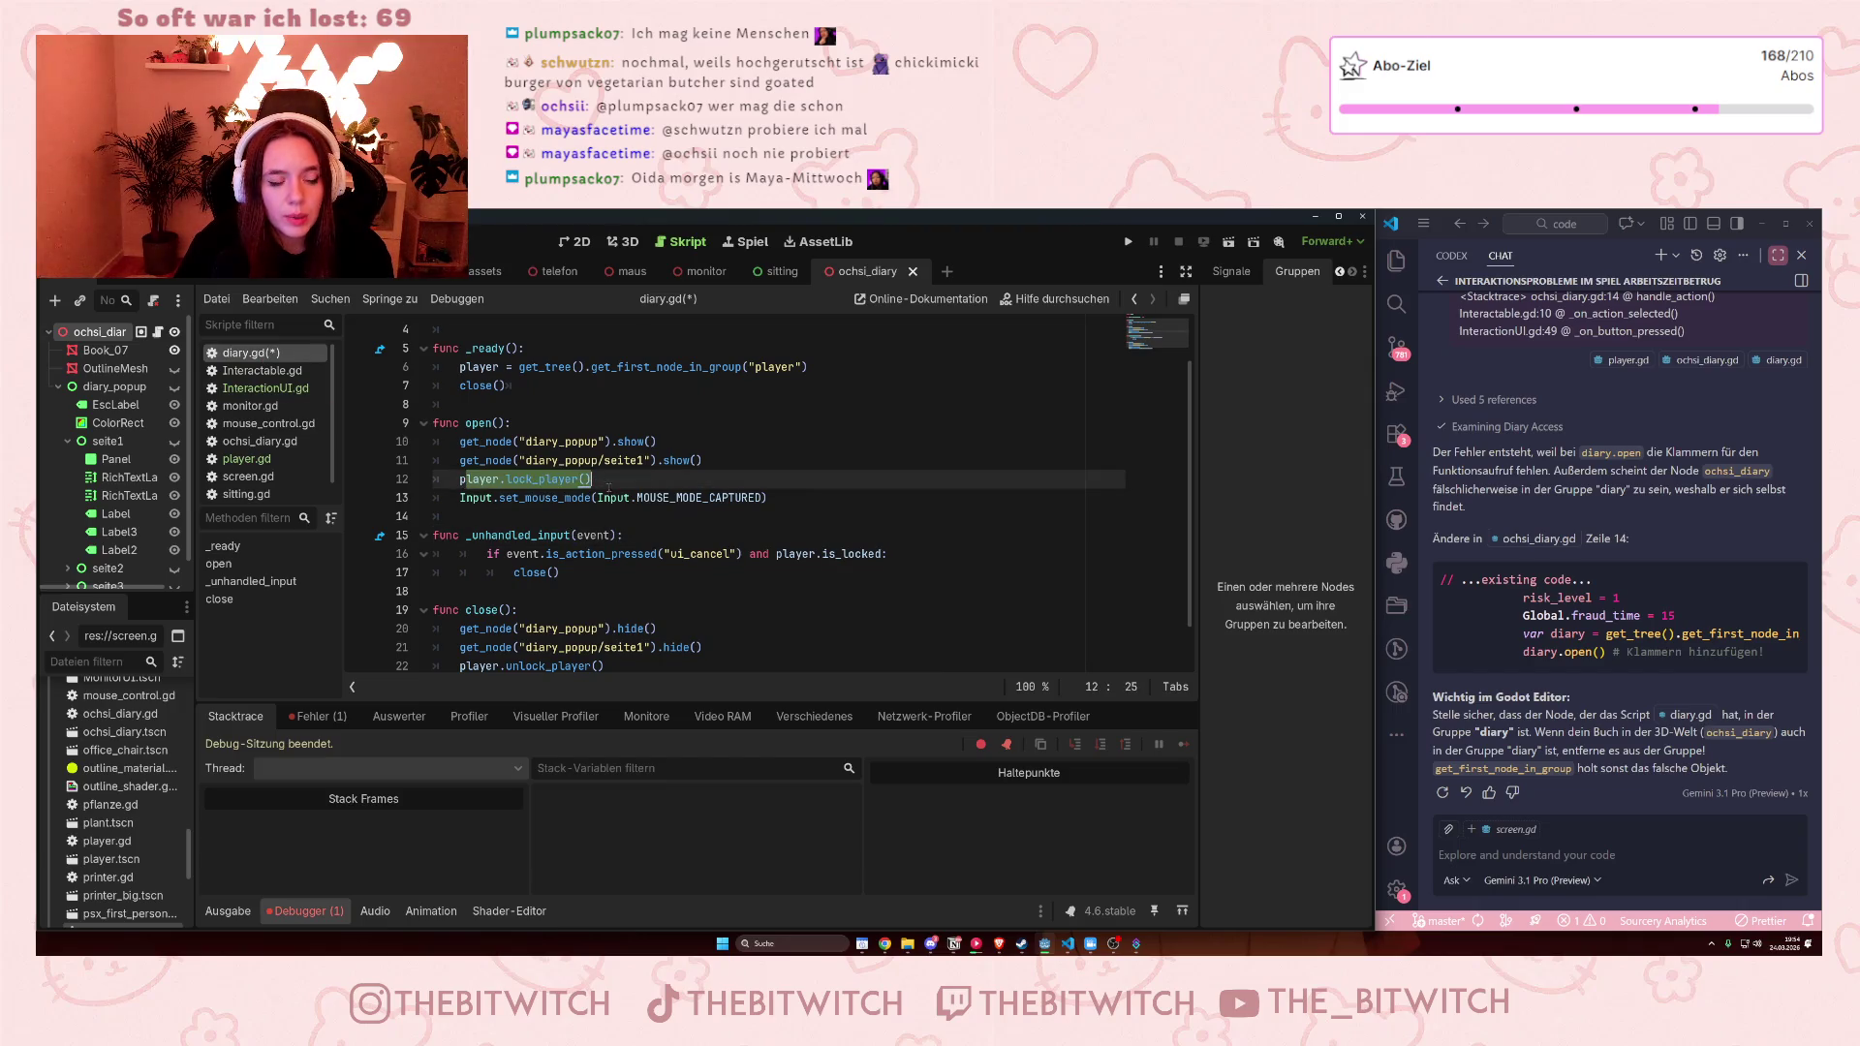
{"action": "left_click", "coordinate": [597, 534]}
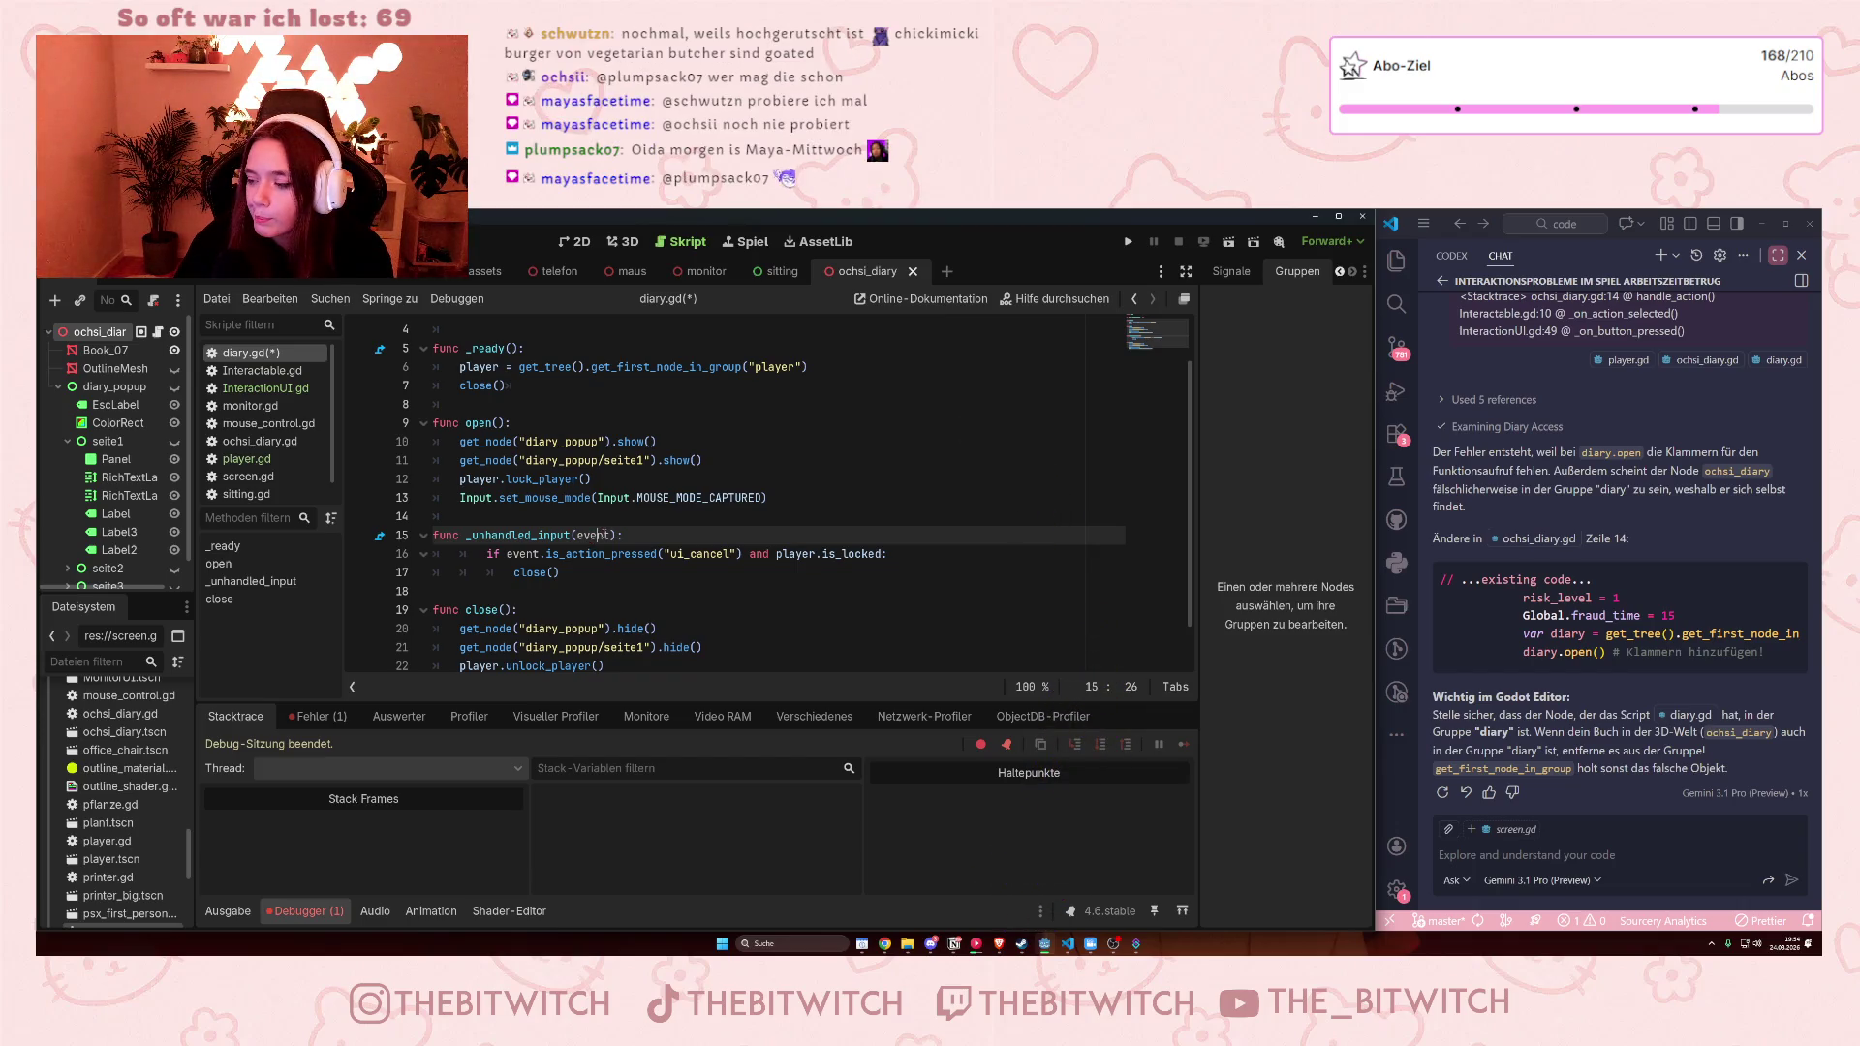
{"action": "left_click", "coordinate": [466, 422]}
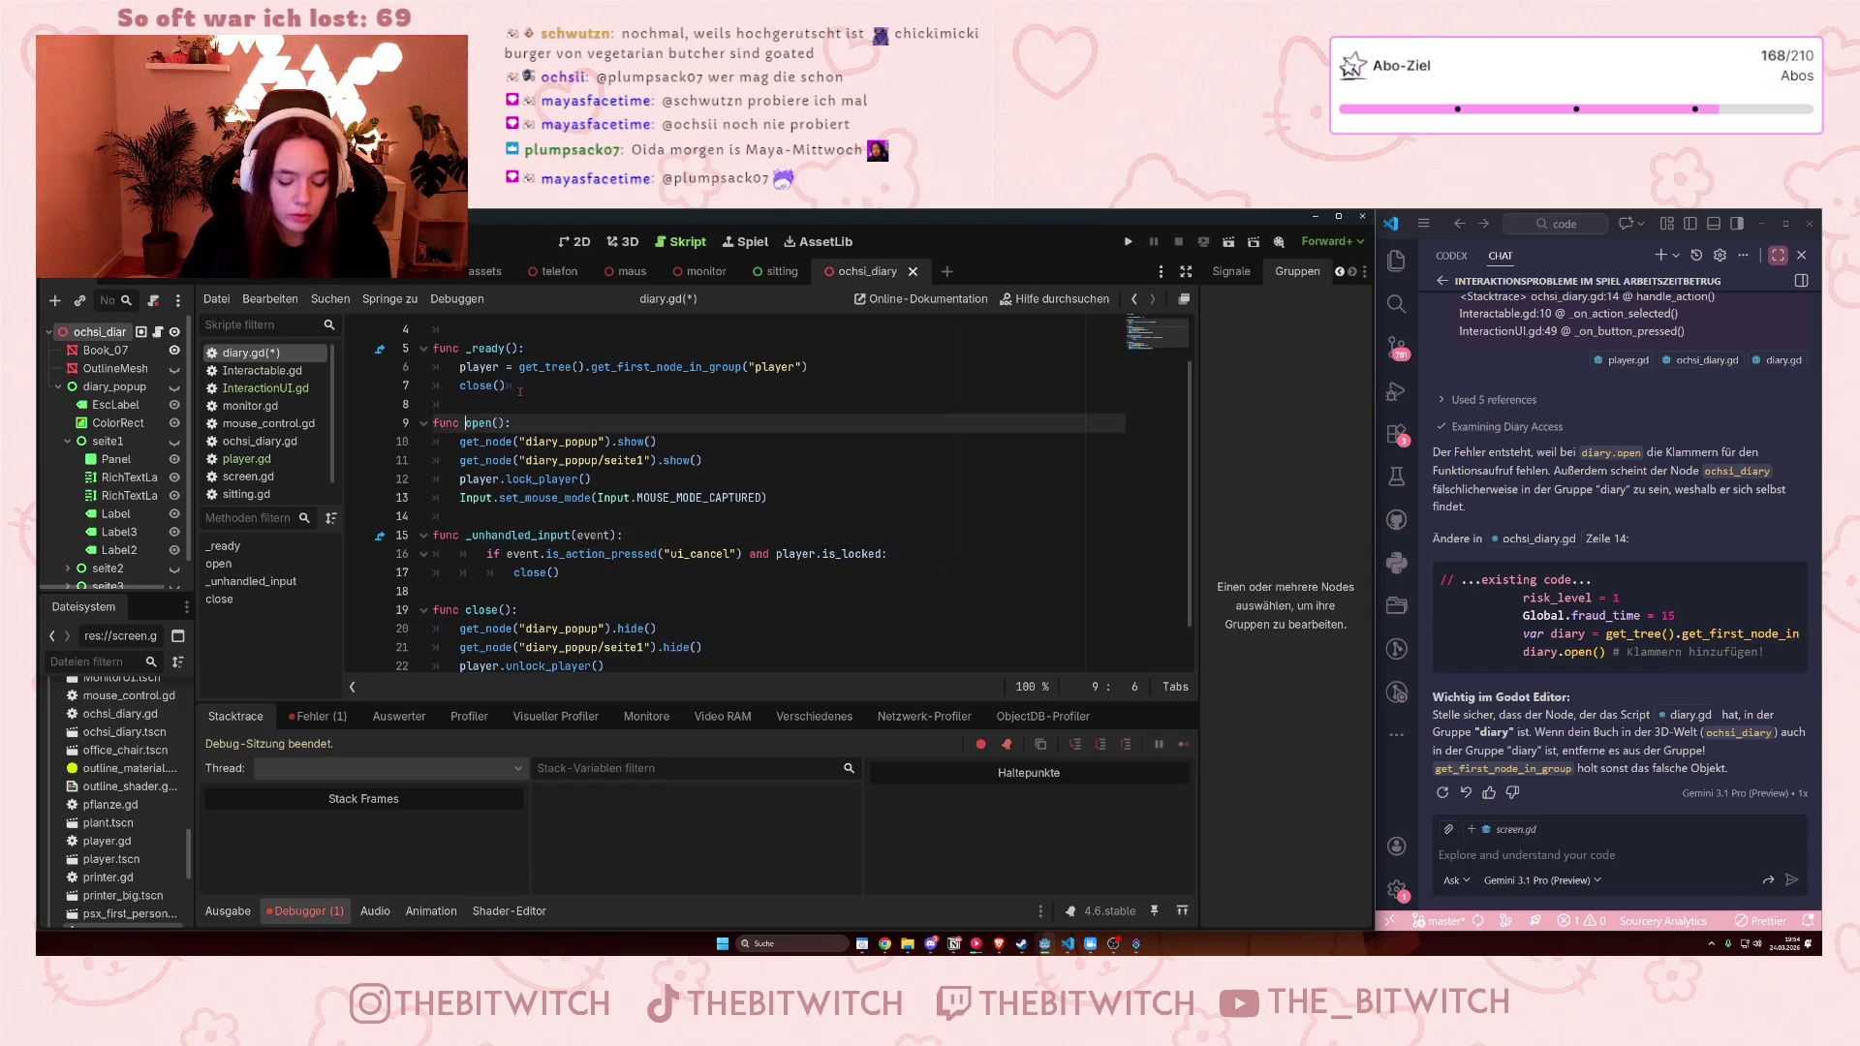
{"action": "type", "text": "_"}
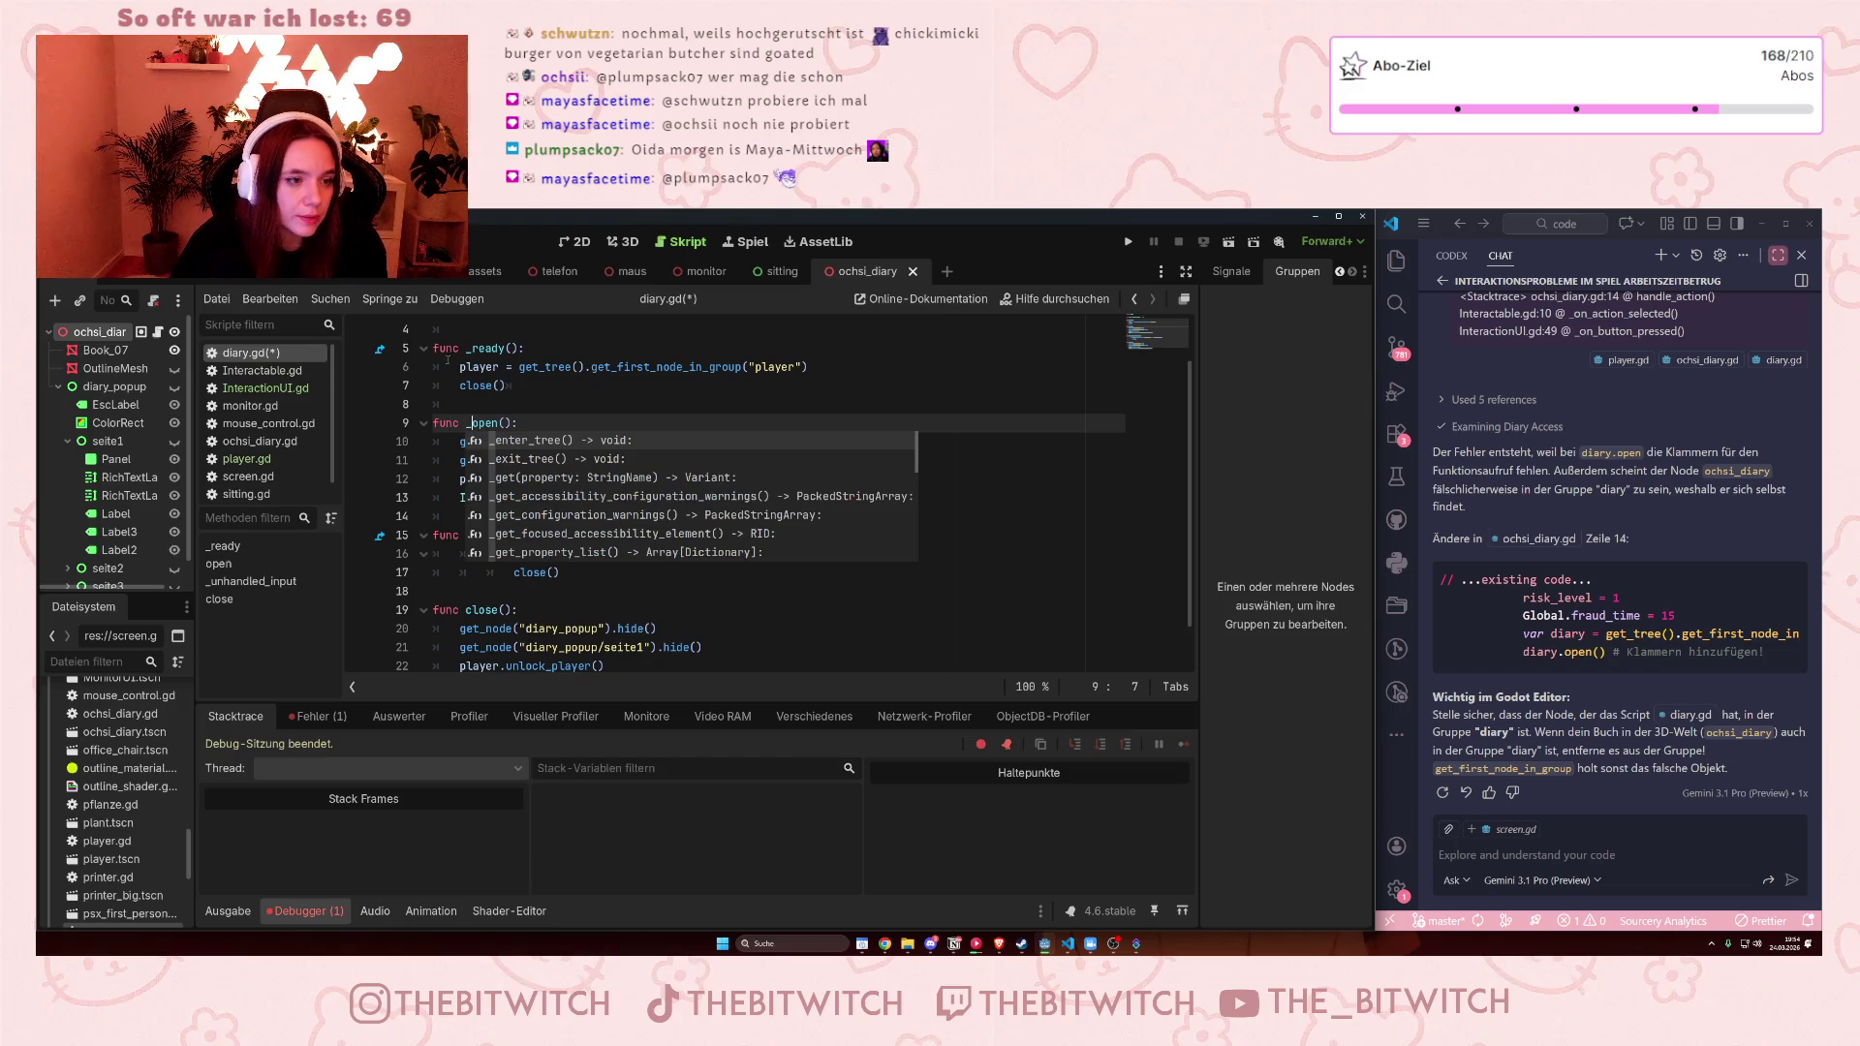
Rename the close function to _close and change the close() calls in _ready and _unhandled_input to _close()
{"action": "left_click", "coordinate": [459, 386]}
{"action": "type", "text": "_"}
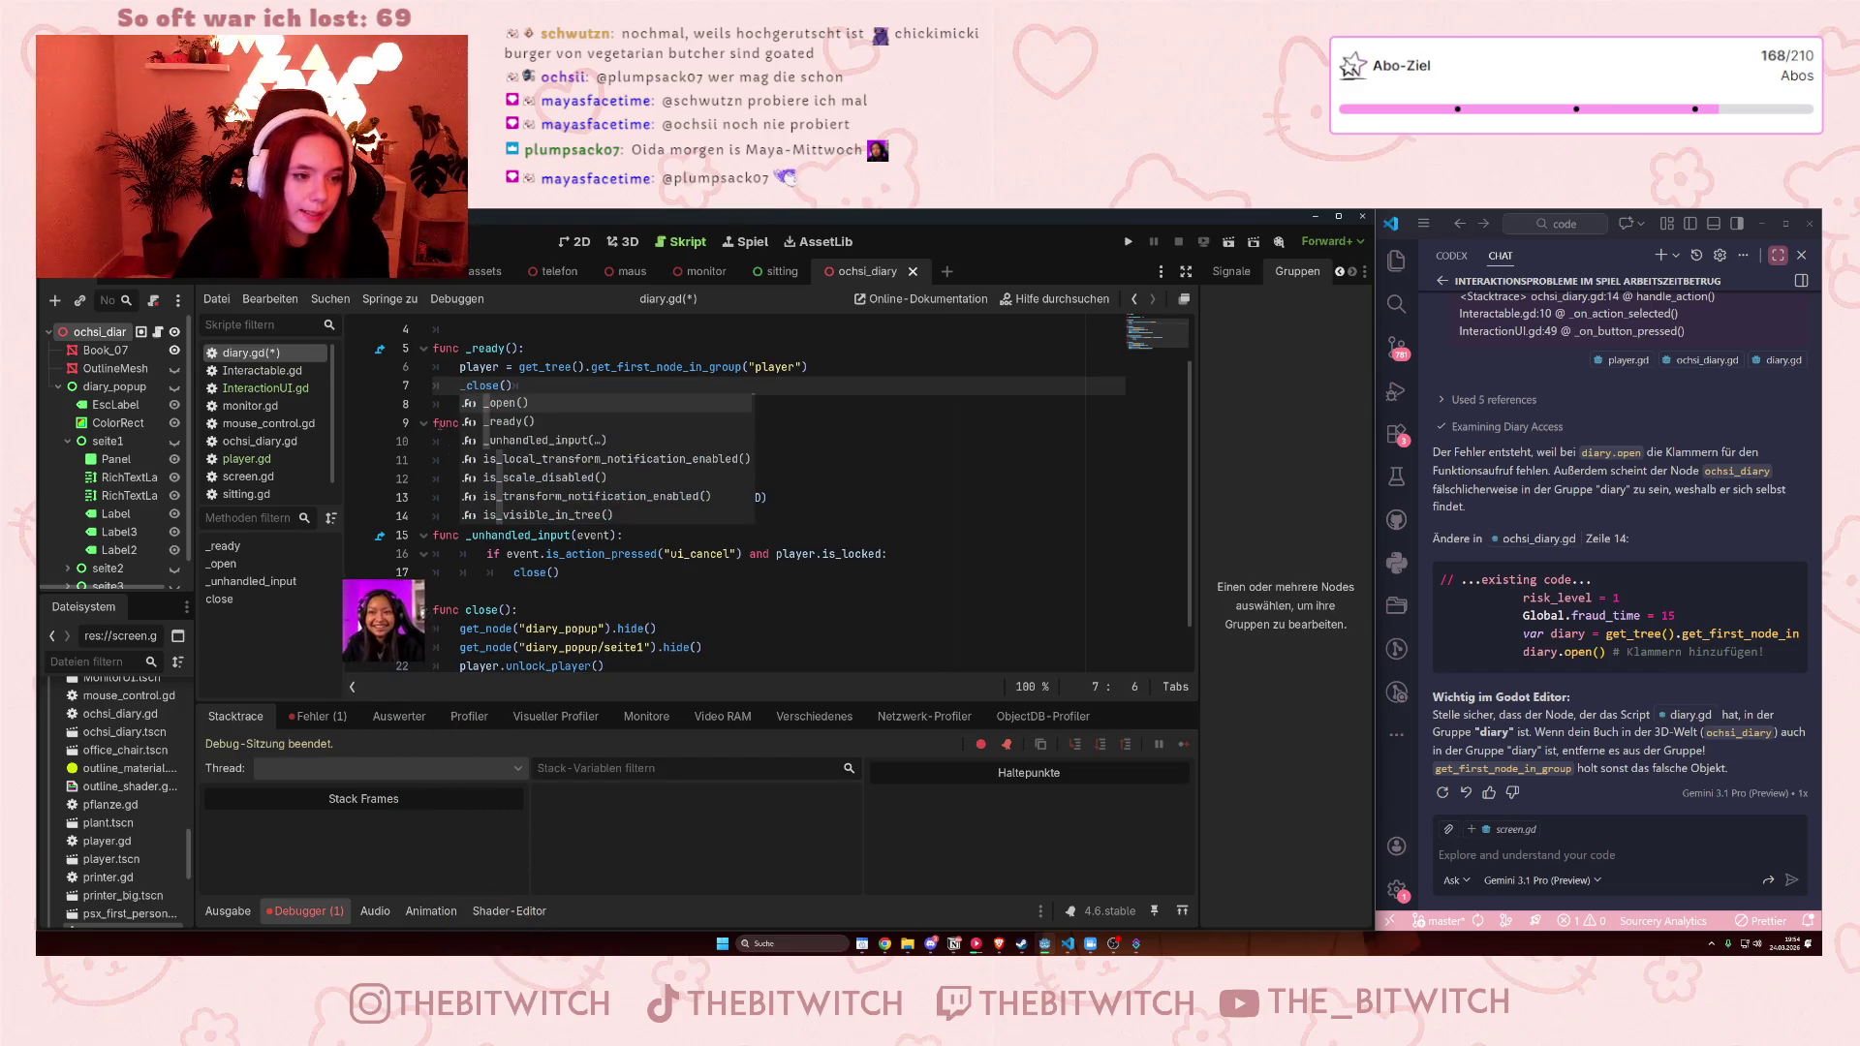
{"action": "left_click", "coordinate": [470, 609]}
{"action": "type", "text": "_"}
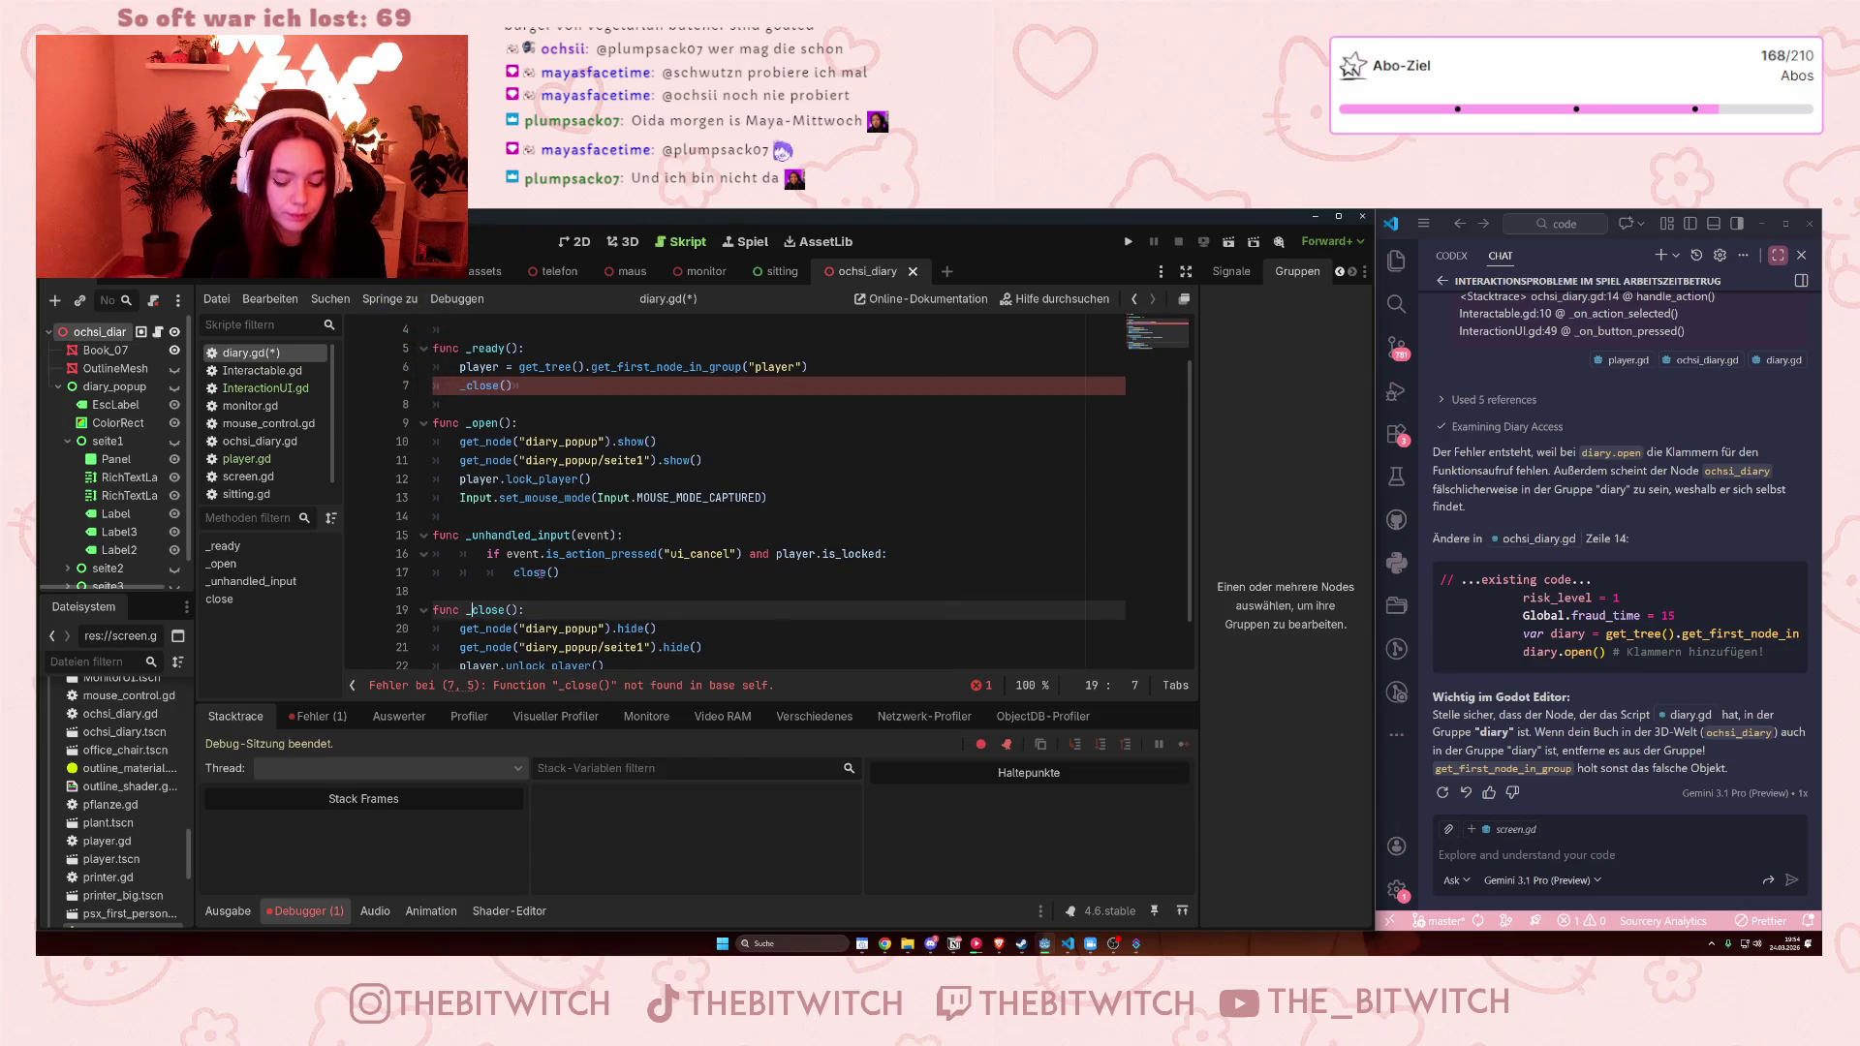
{"action": "left_click", "coordinate": [548, 404]}
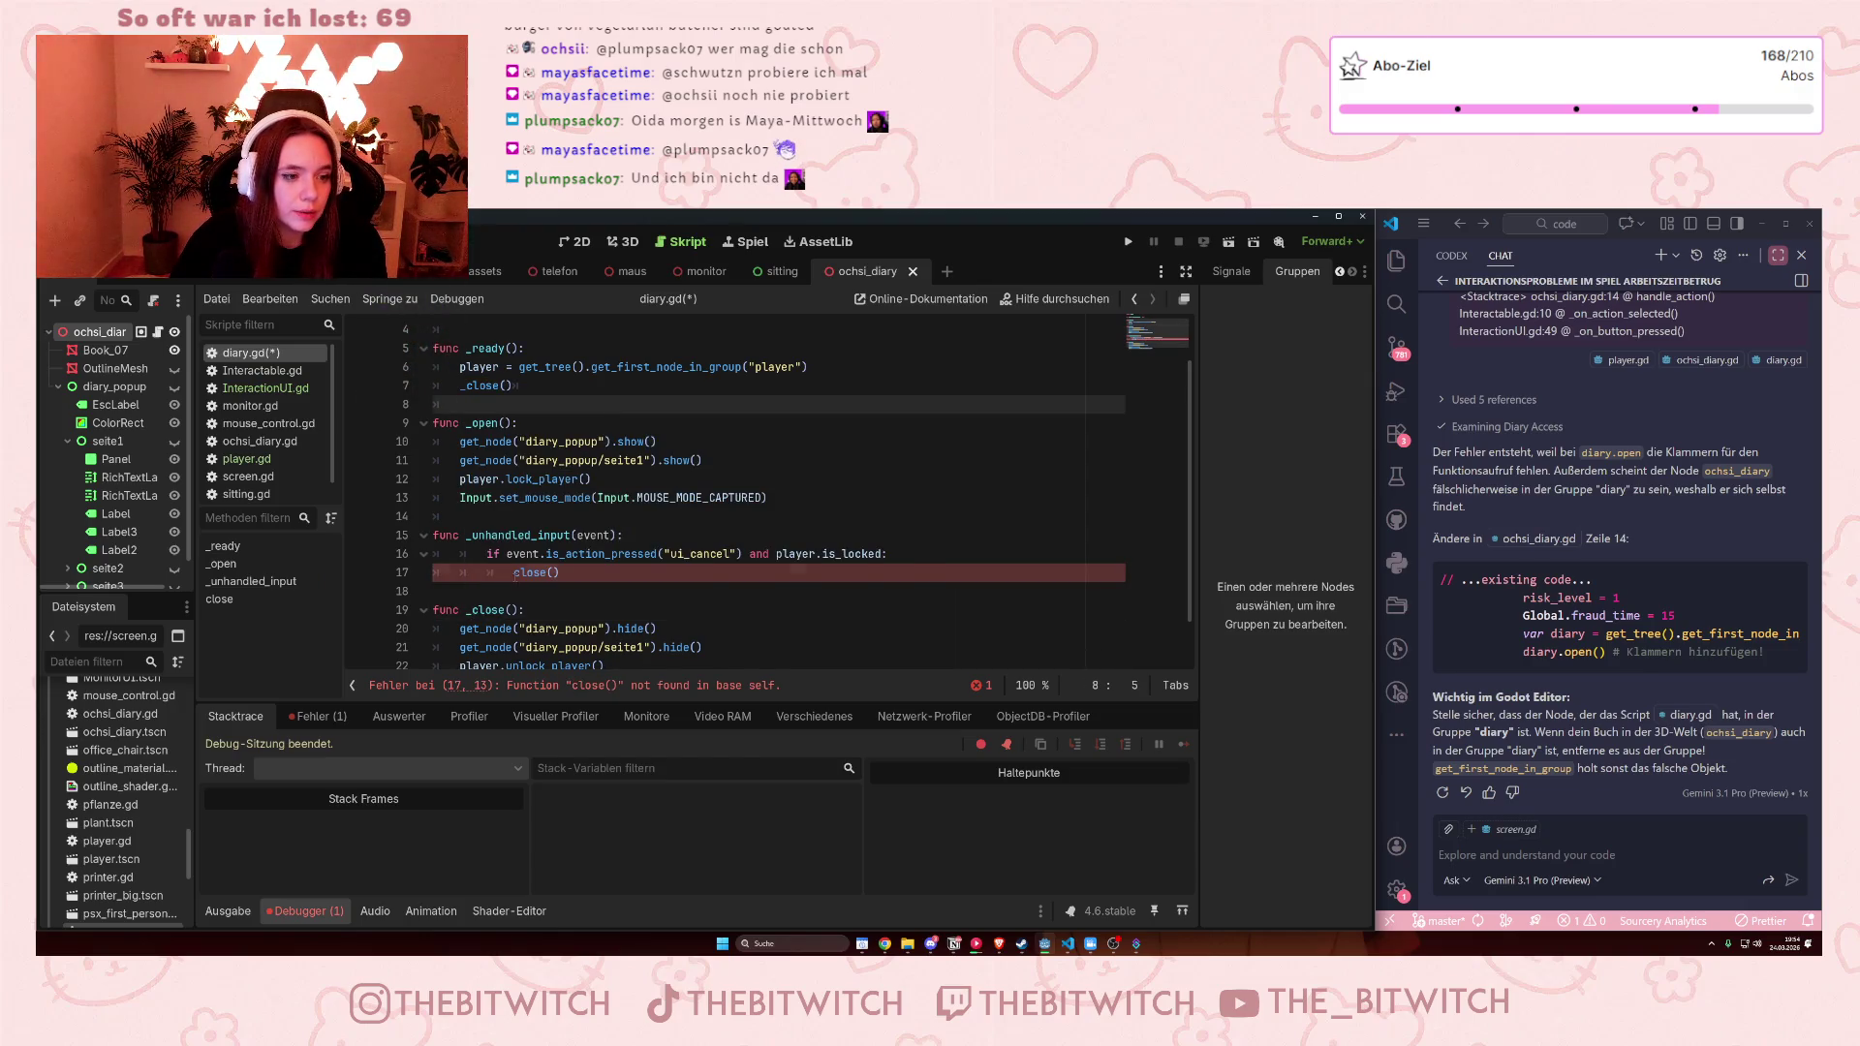
{"action": "left_click", "coordinate": [514, 573]}
{"action": "type", "text": "_"}
{"action": "left_click", "coordinate": [646, 399]}
{"action": "scroll", "coordinate": [646, 397], "scroll_direction": "down", "scroll_amount": 2}
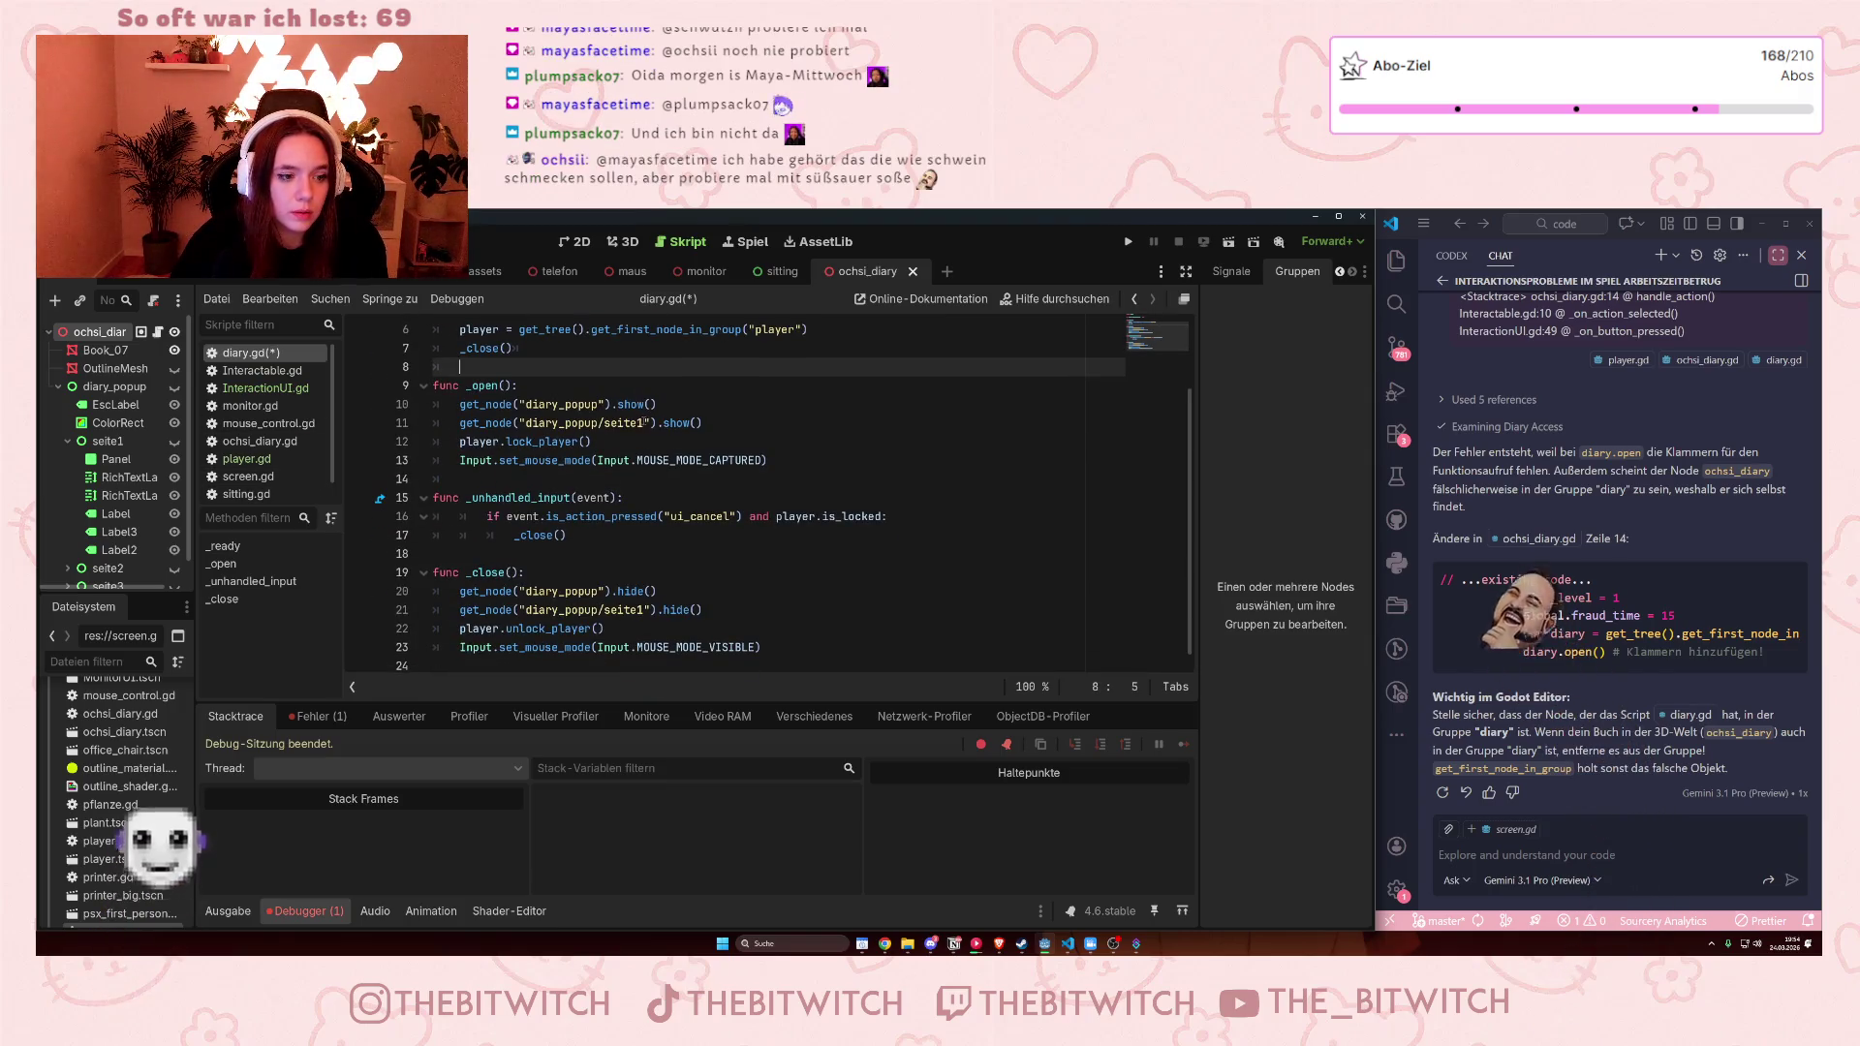
{"action": "scroll", "coordinate": [646, 422], "scroll_direction": "up", "scroll_amount": 3}
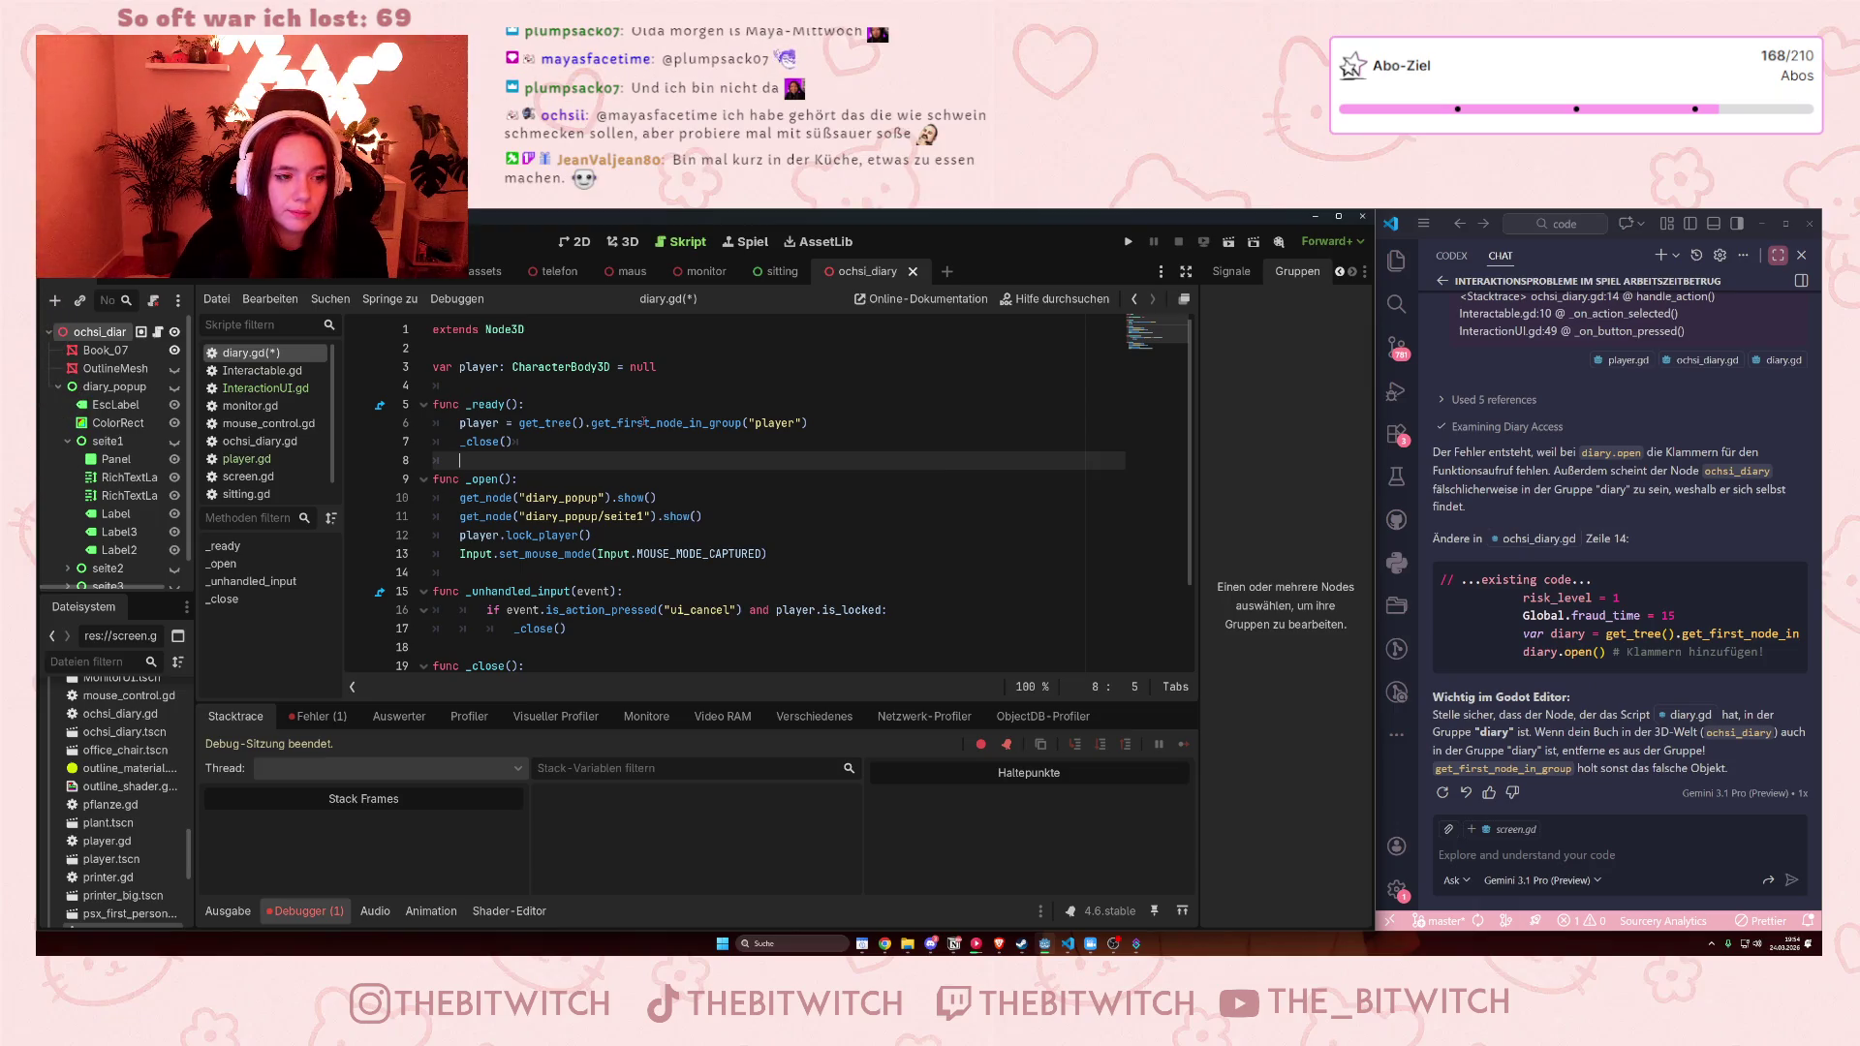
{"action": "scroll", "coordinate": [645, 422], "scroll_direction": "down", "scroll_amount": 2}
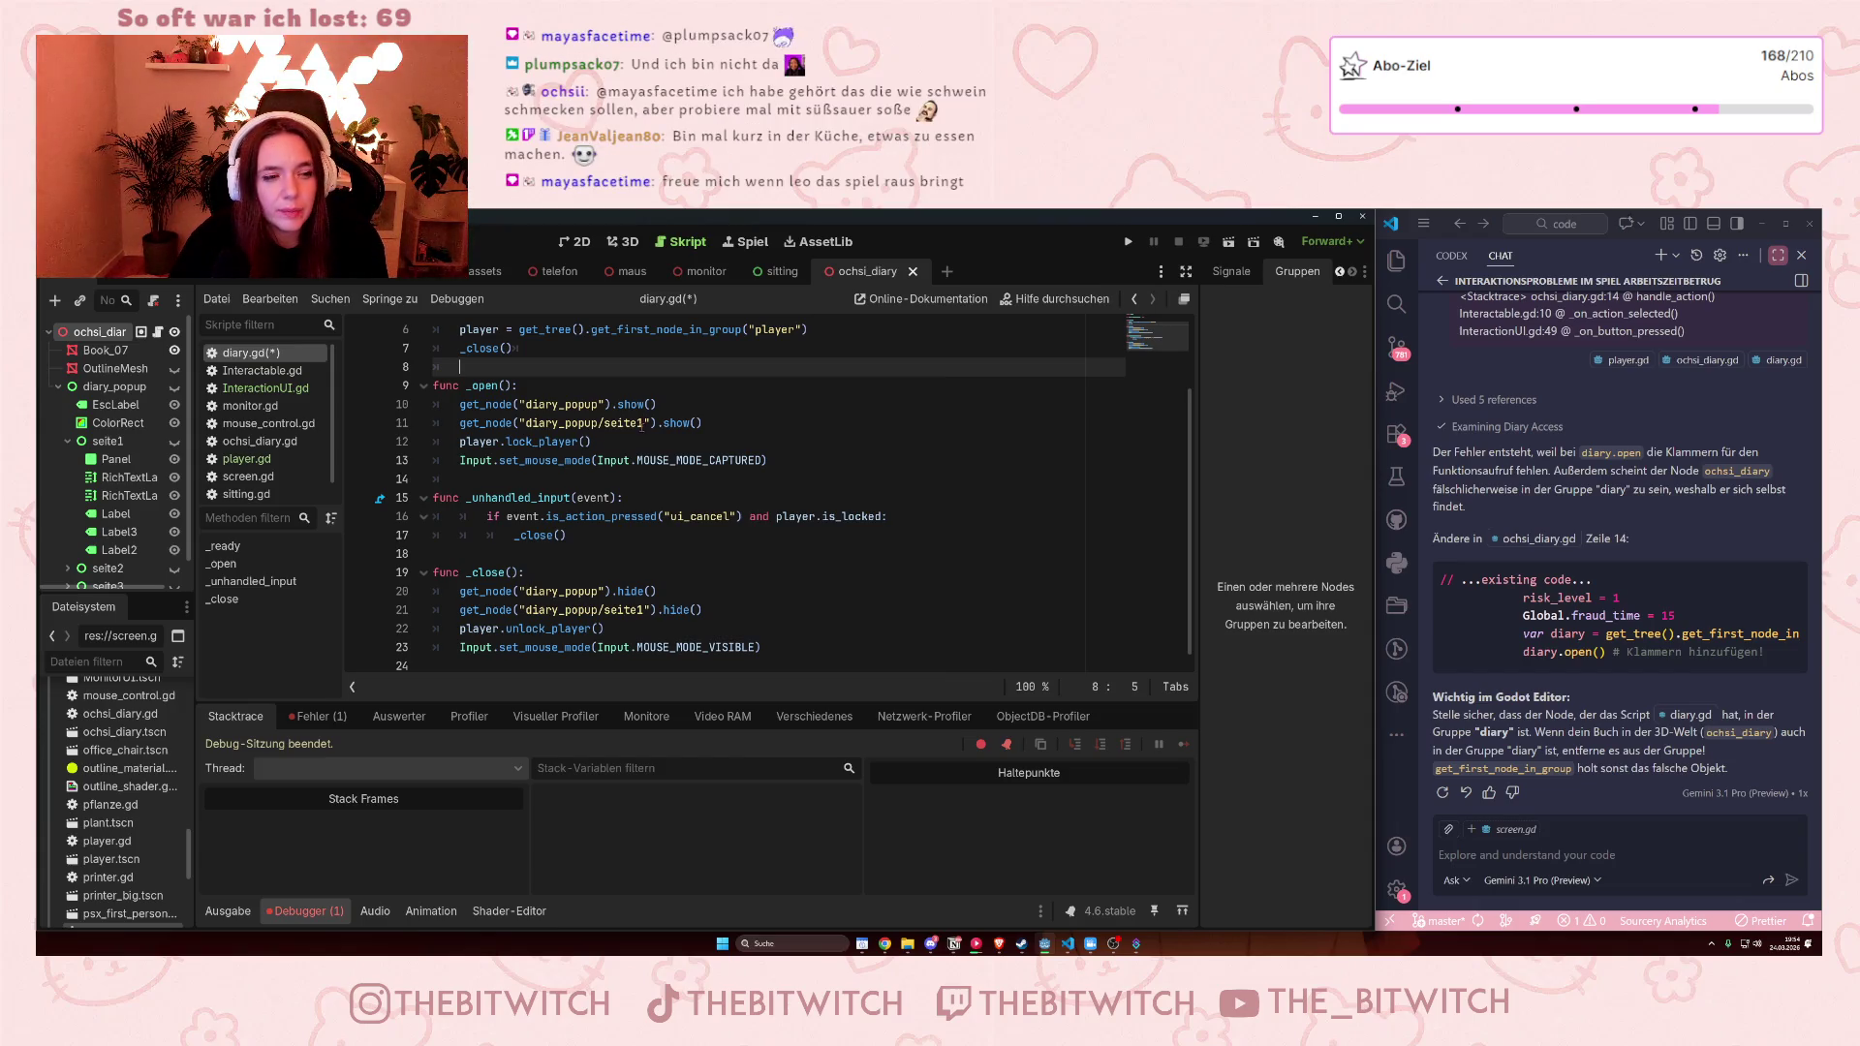
{"action": "scroll", "coordinate": [643, 425], "scroll_direction": "up", "scroll_amount": 2}
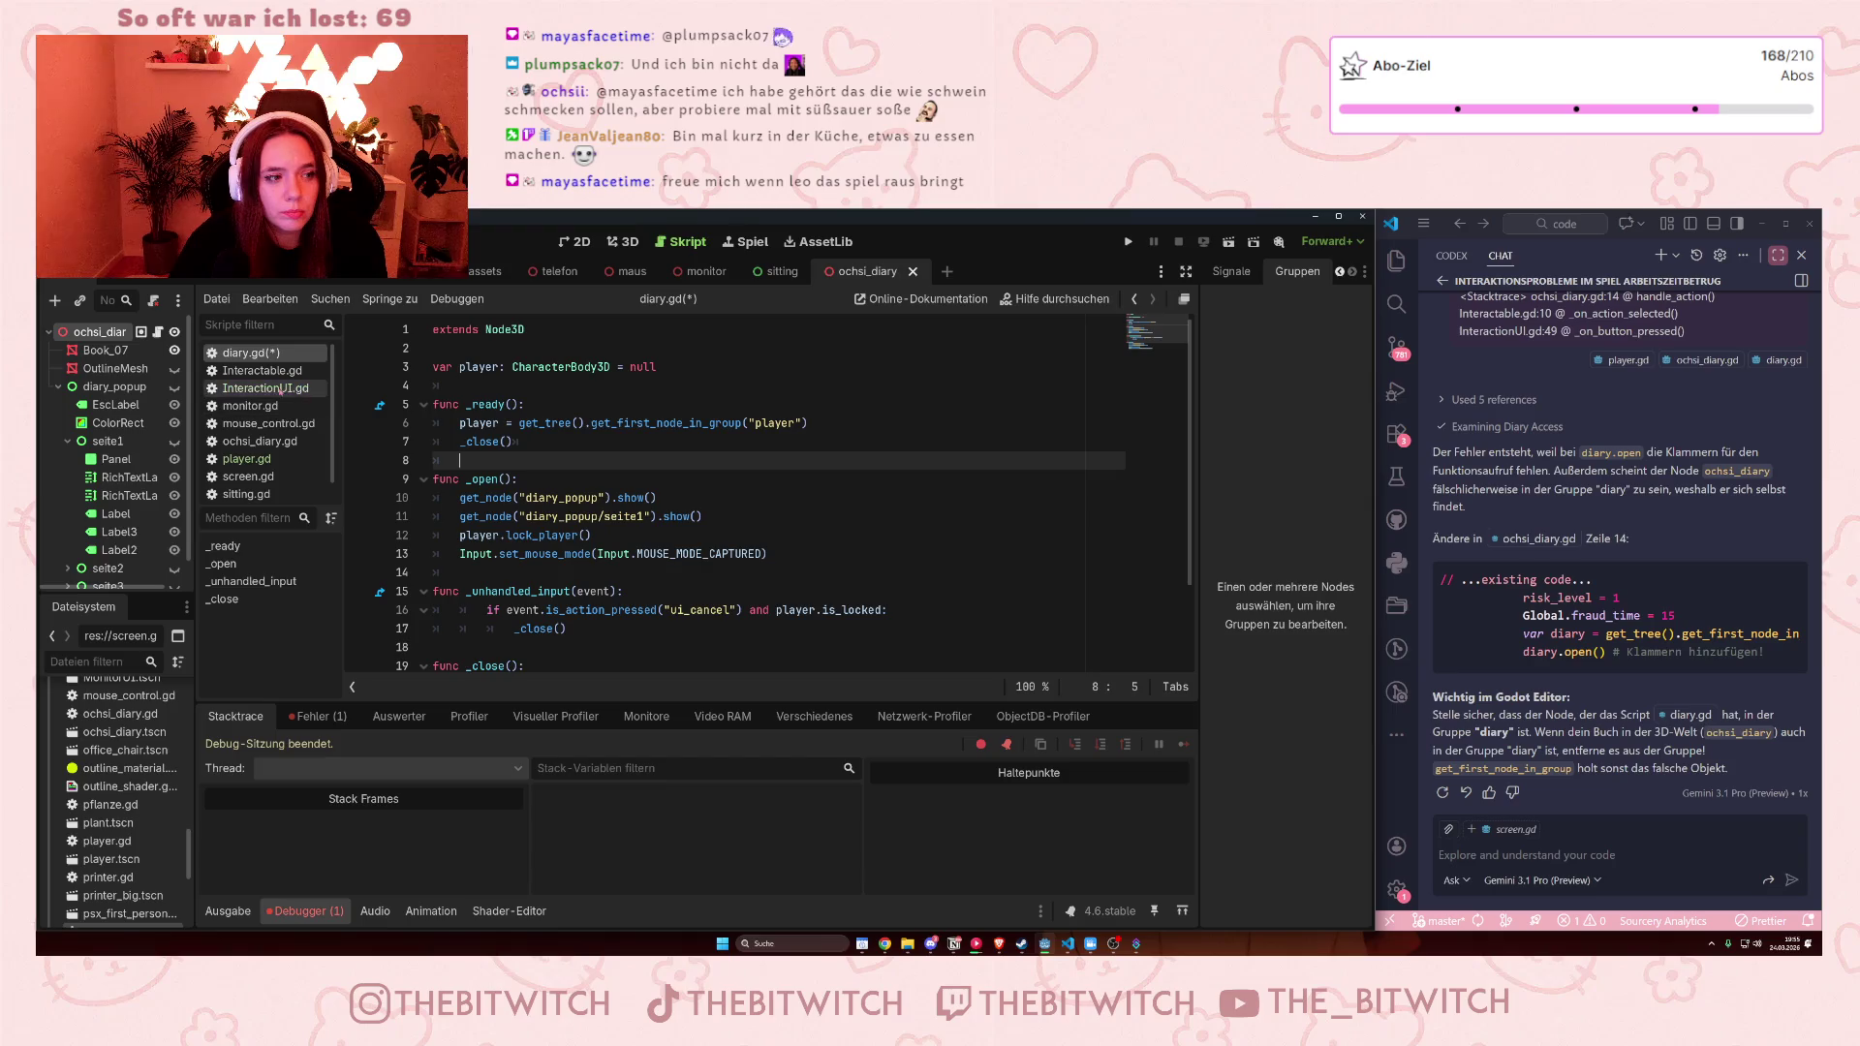
Change diary.open() to diary._open() on line 14 of ochsi_diary.gd and save
{"action": "left_click", "coordinate": [246, 458]}
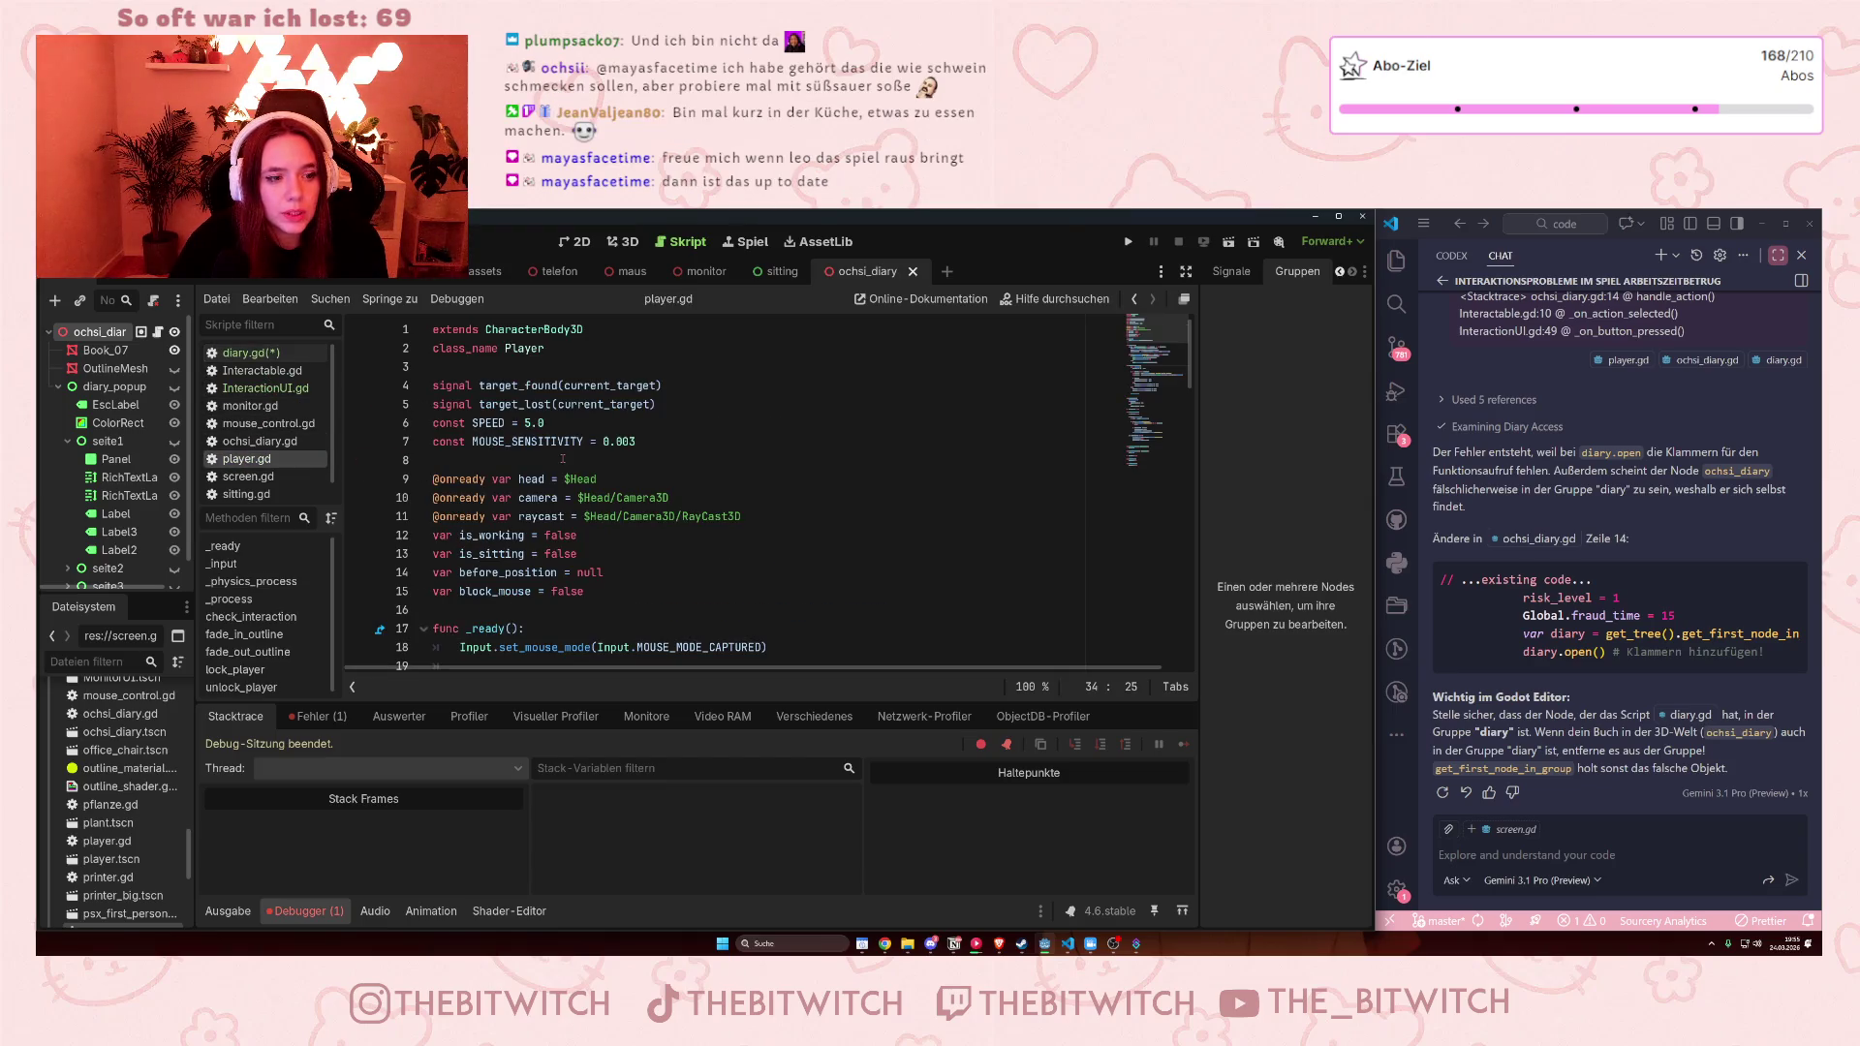
{"action": "left_click", "coordinate": [317, 402]}
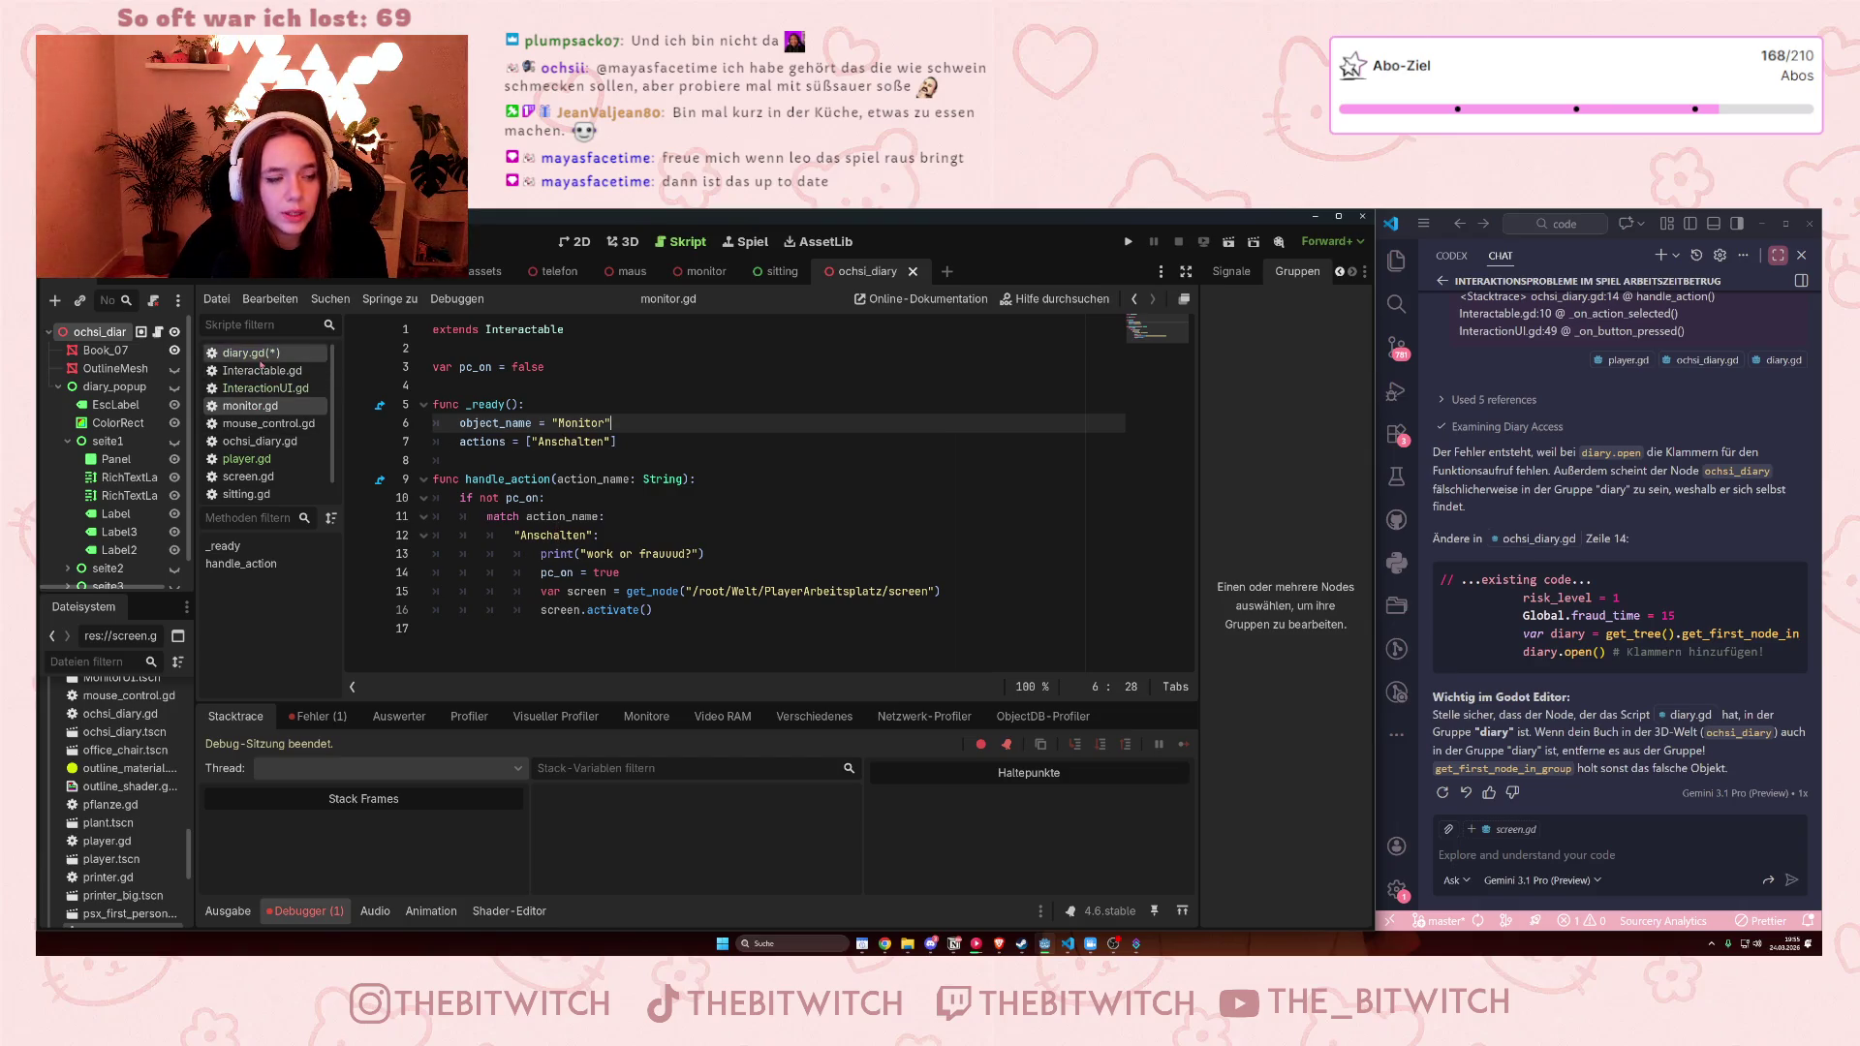
{"action": "scroll", "coordinate": [259, 465], "scroll_direction": "down", "scroll_amount": 1}
{"action": "left_click", "coordinate": [259, 423]}
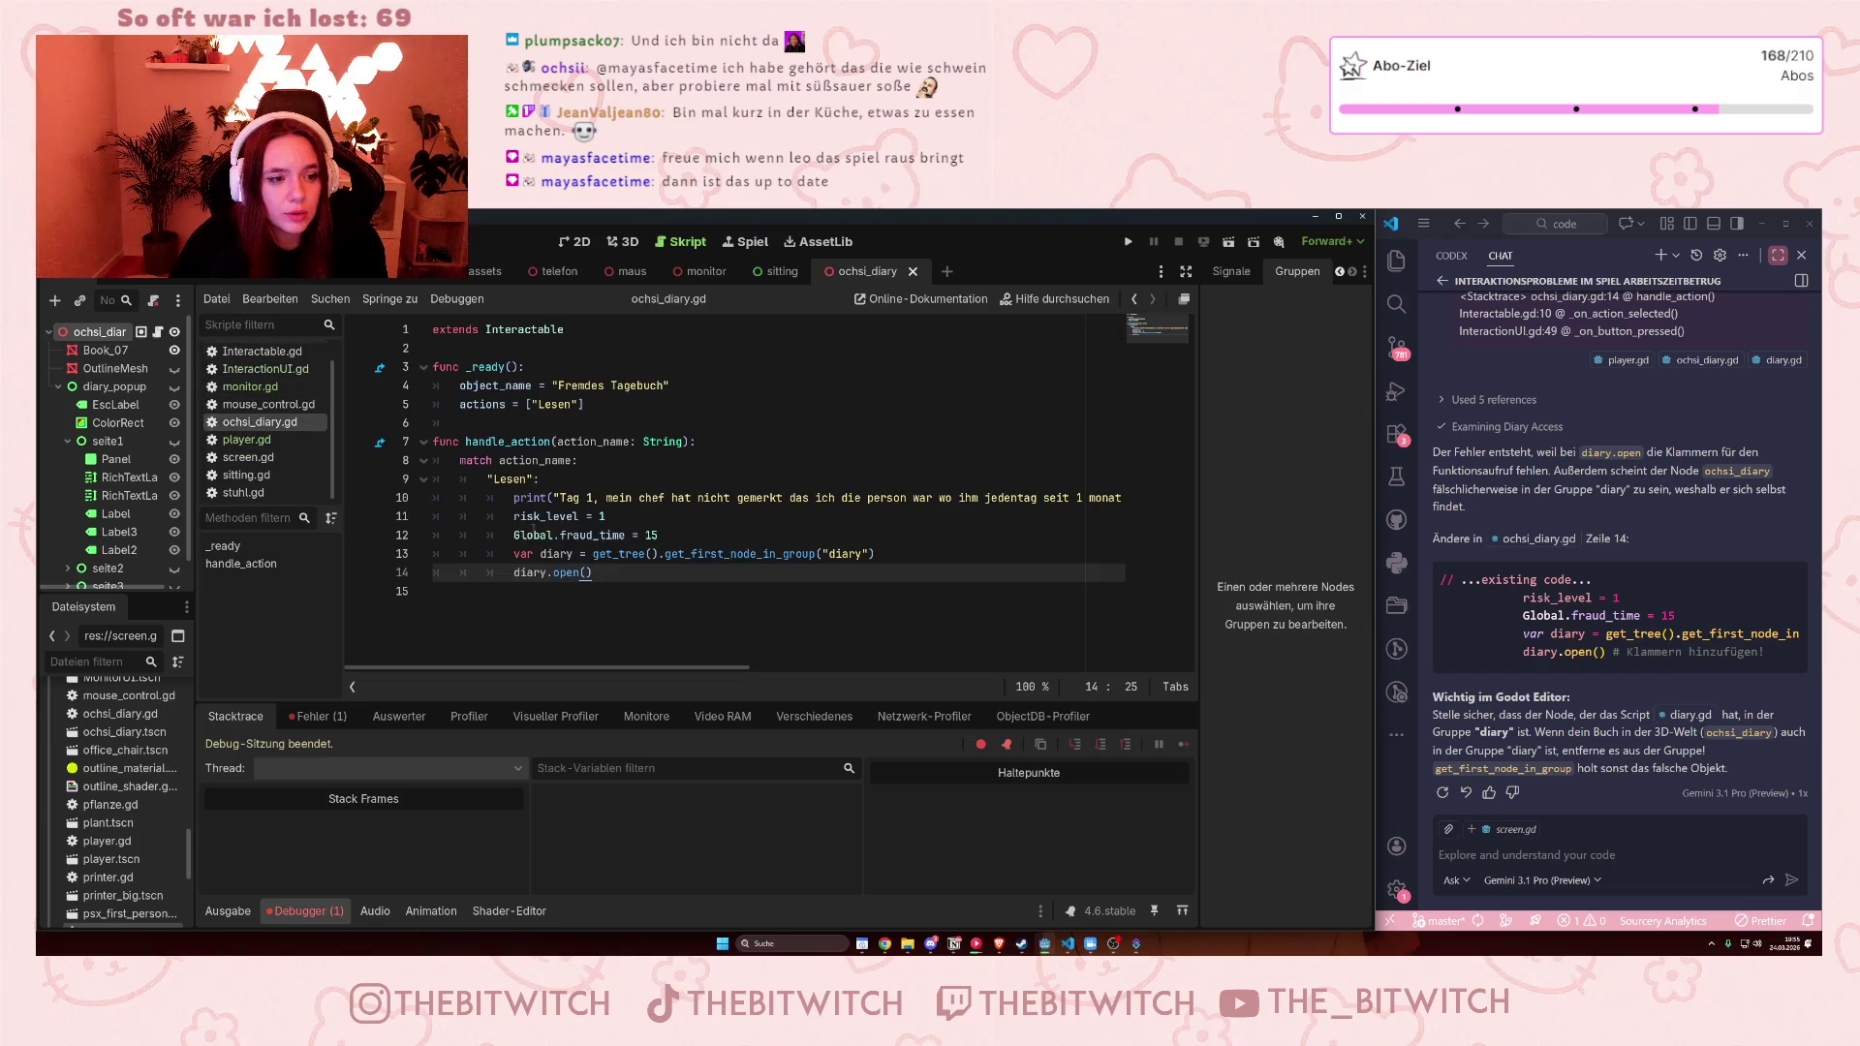
{"action": "left_click", "coordinate": [552, 573]}
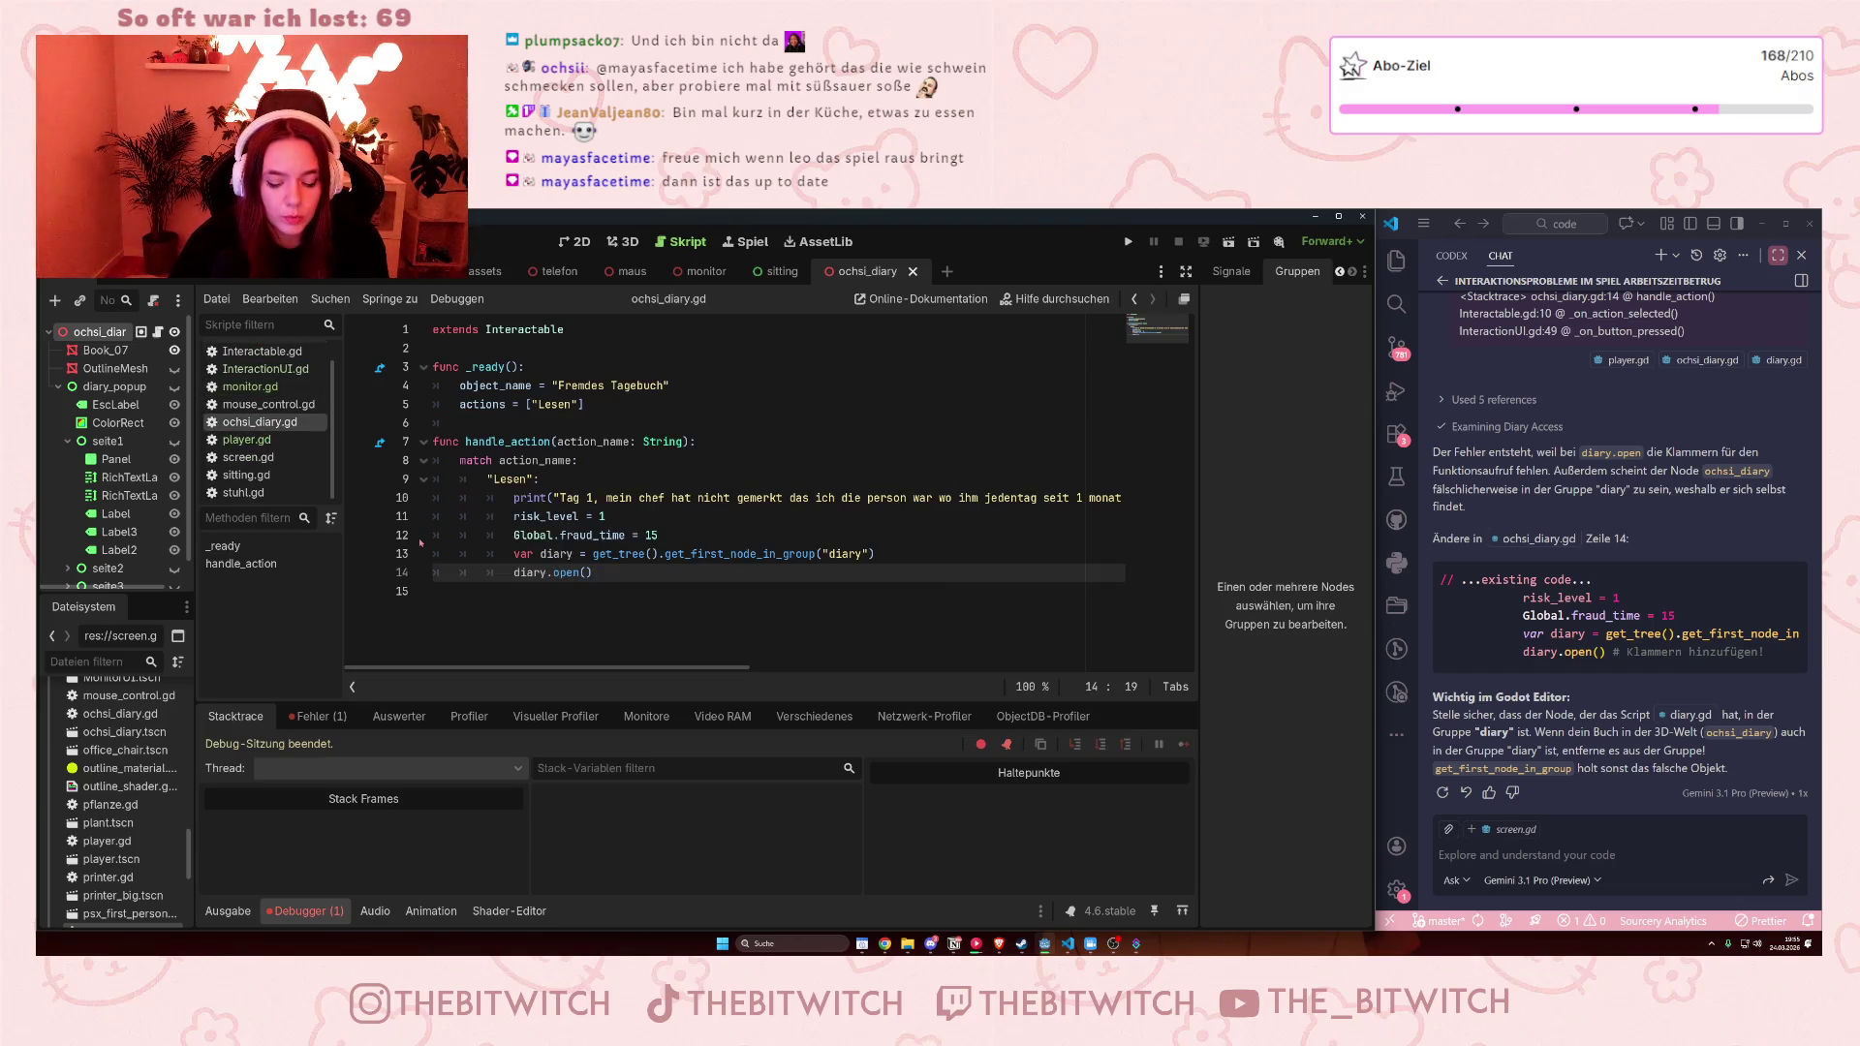
{"action": "type", "text": "_"}
{"action": "left_click", "coordinate": [628, 651]}
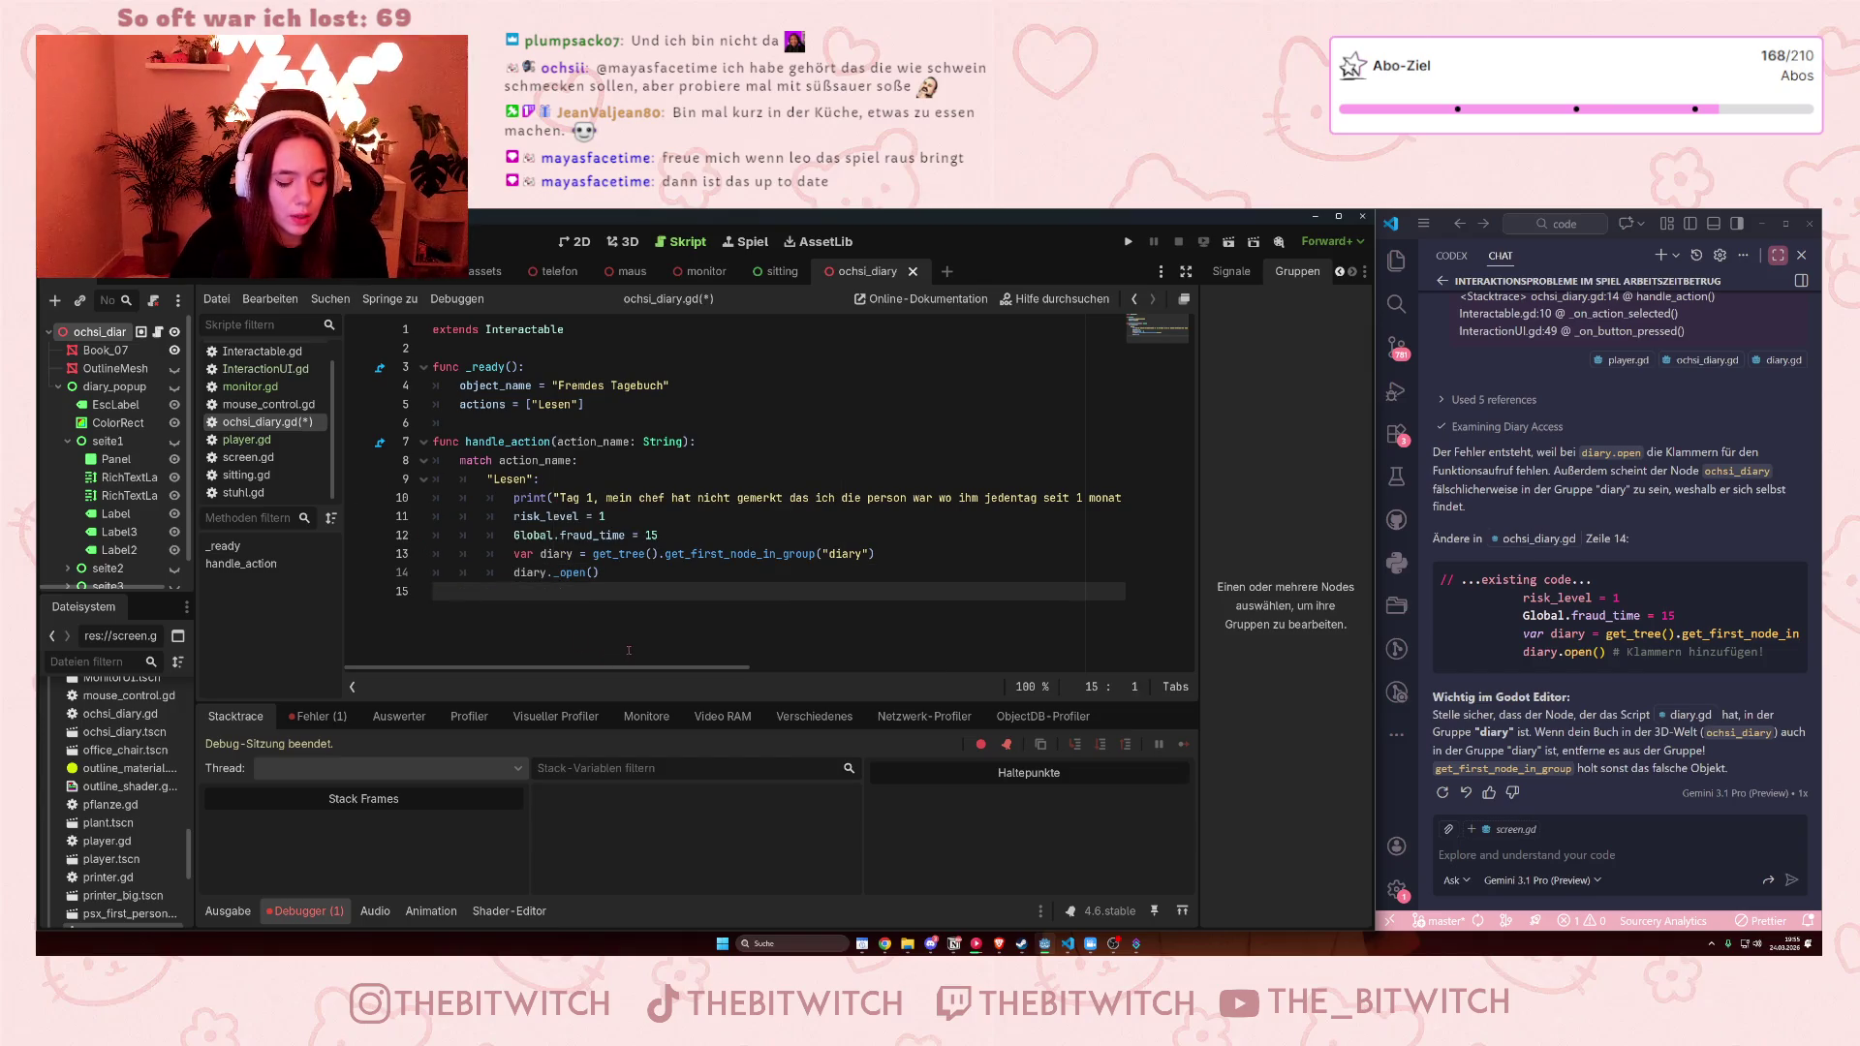
{"action": "key", "text": "ctrl+s"}
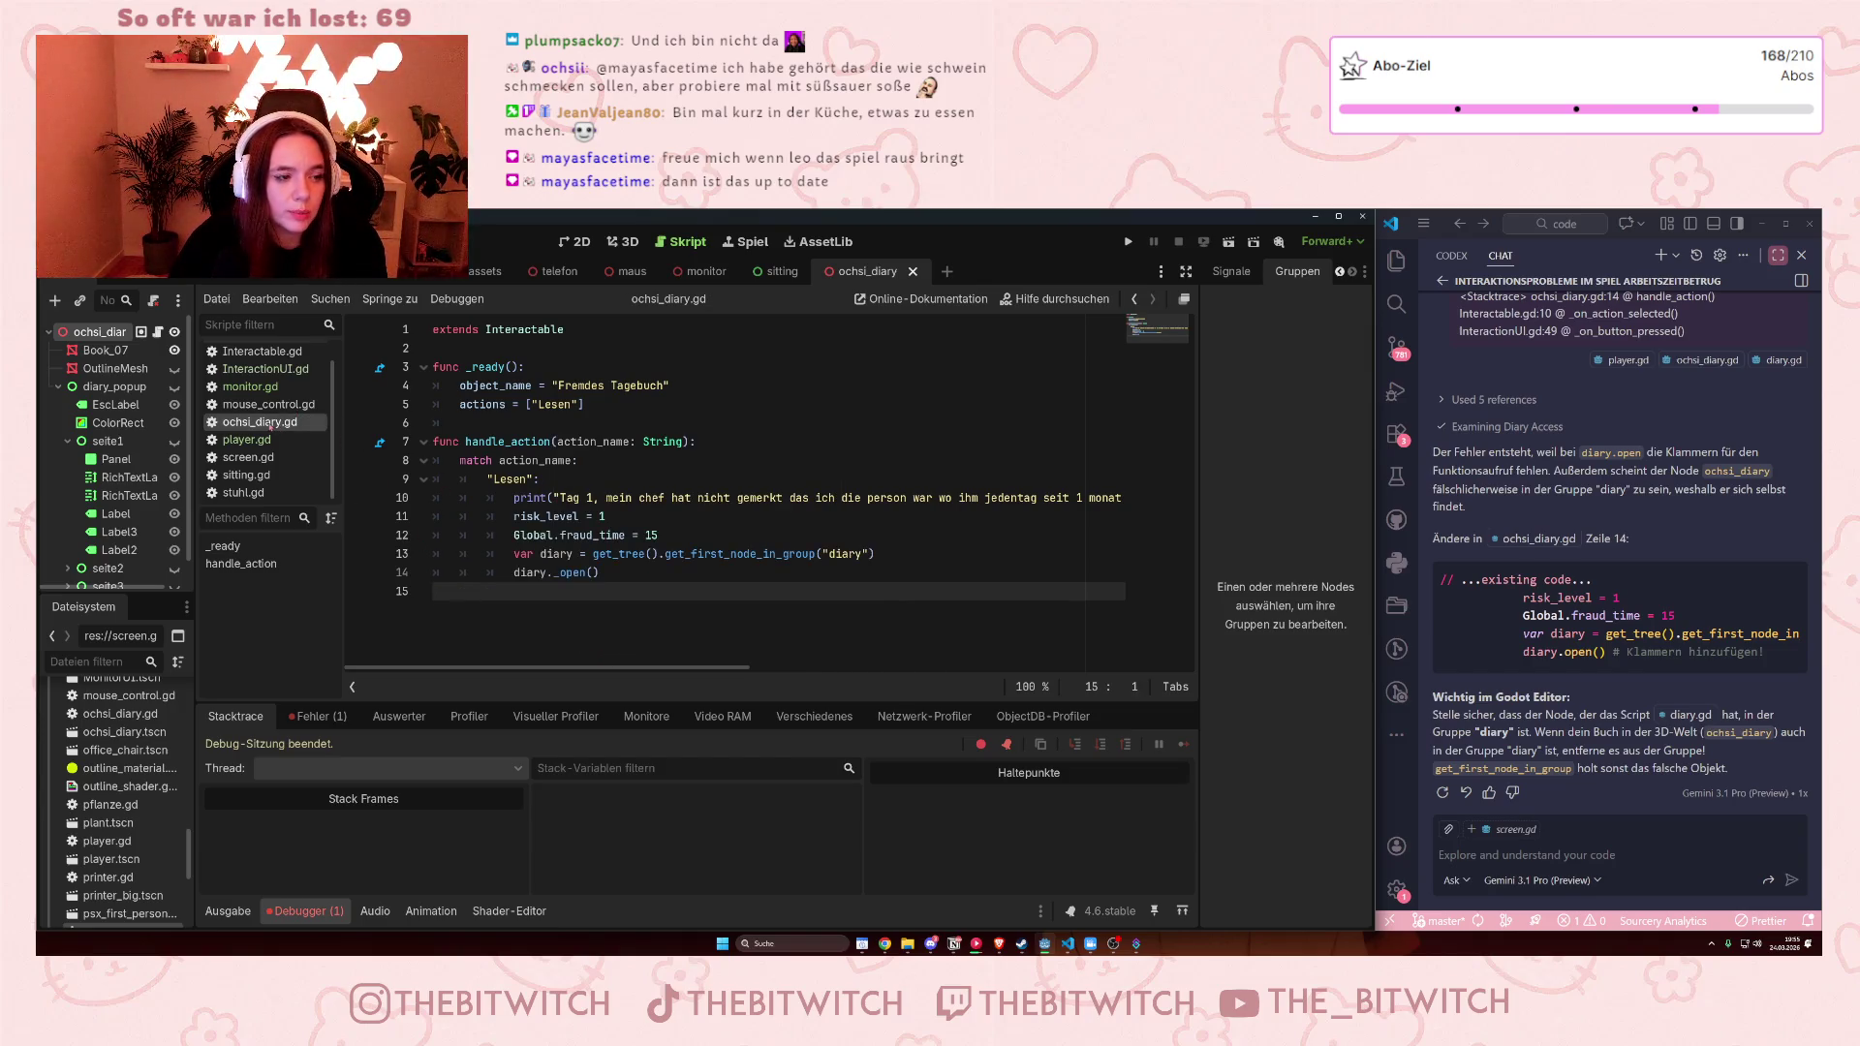
{"action": "left_click", "coordinate": [572, 573], "text": "ctrl"}
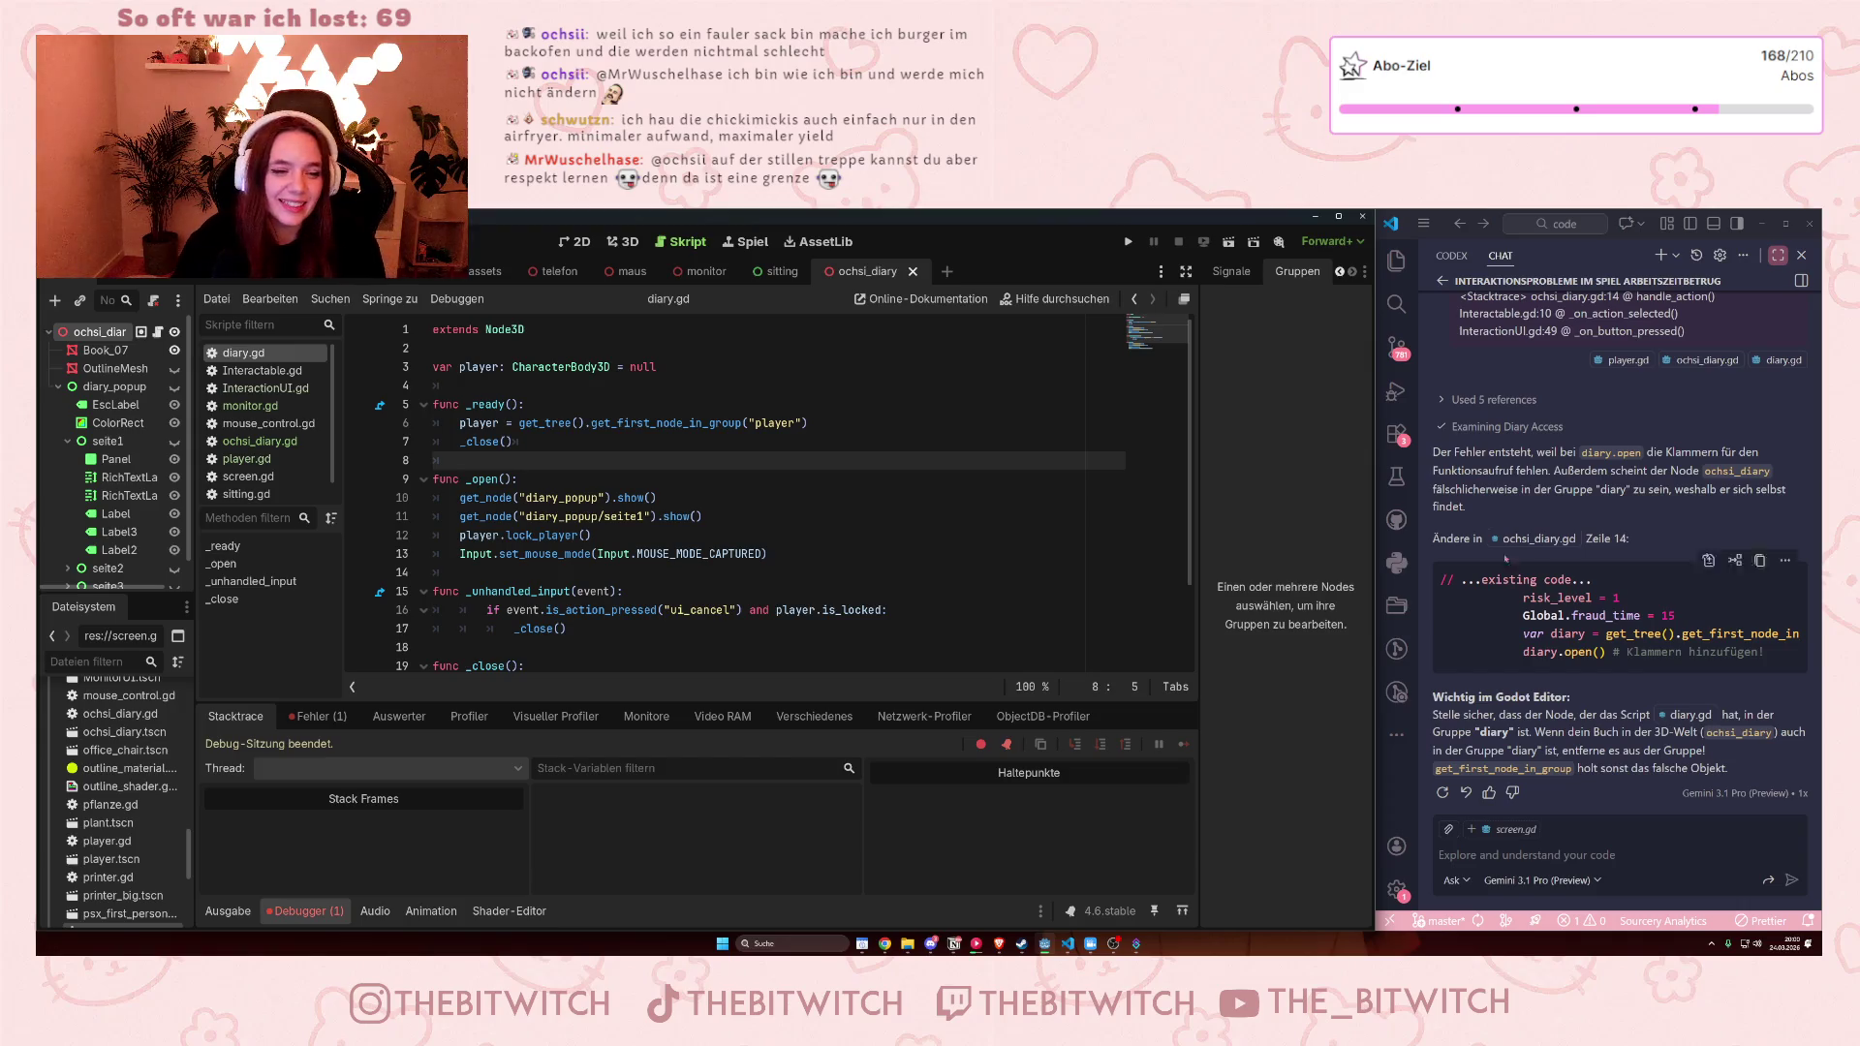
Scroll through diary.gd to view its _open function
{"action": "scroll", "coordinate": [621, 456], "scroll_direction": "down", "scroll_amount": 1}
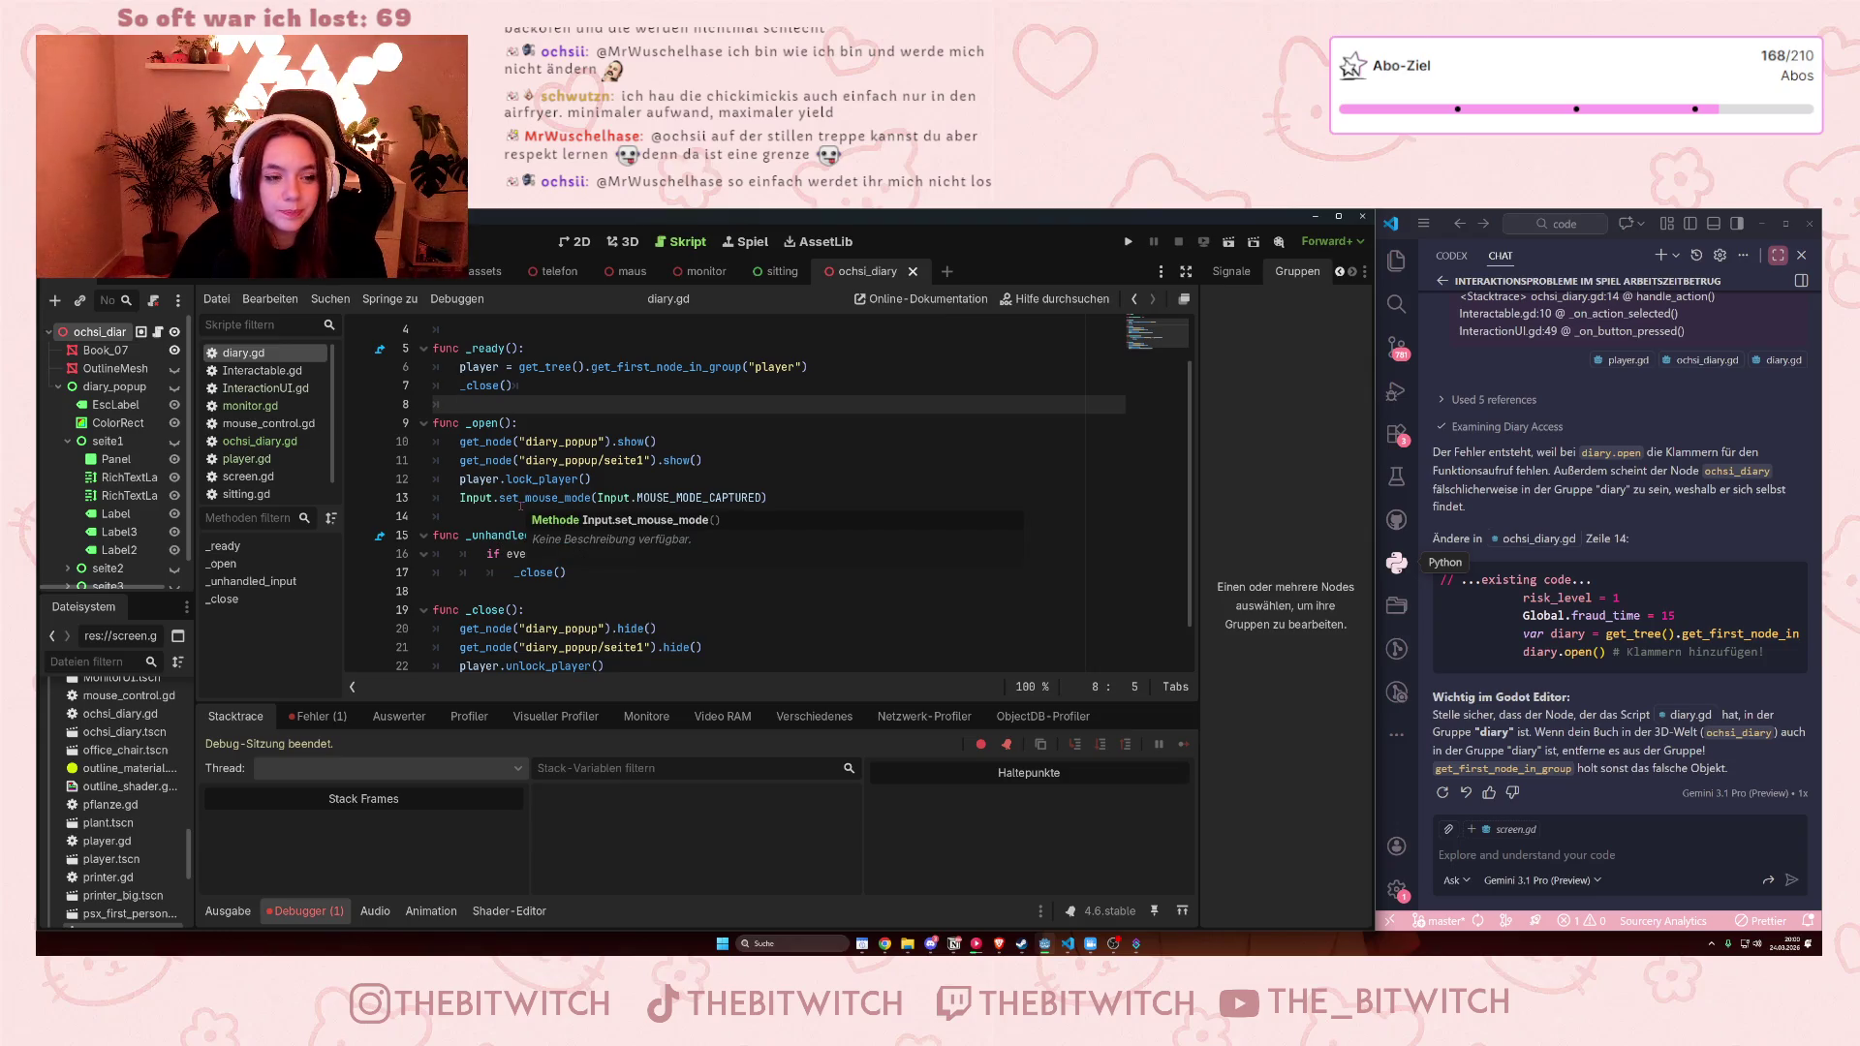
Delete Input.set_mouse_mode(Input.MOUSE_MODE_CAPTURED) from diary.gd's _open, then open player.gd
{"action": "left_click", "coordinate": [473, 479]}
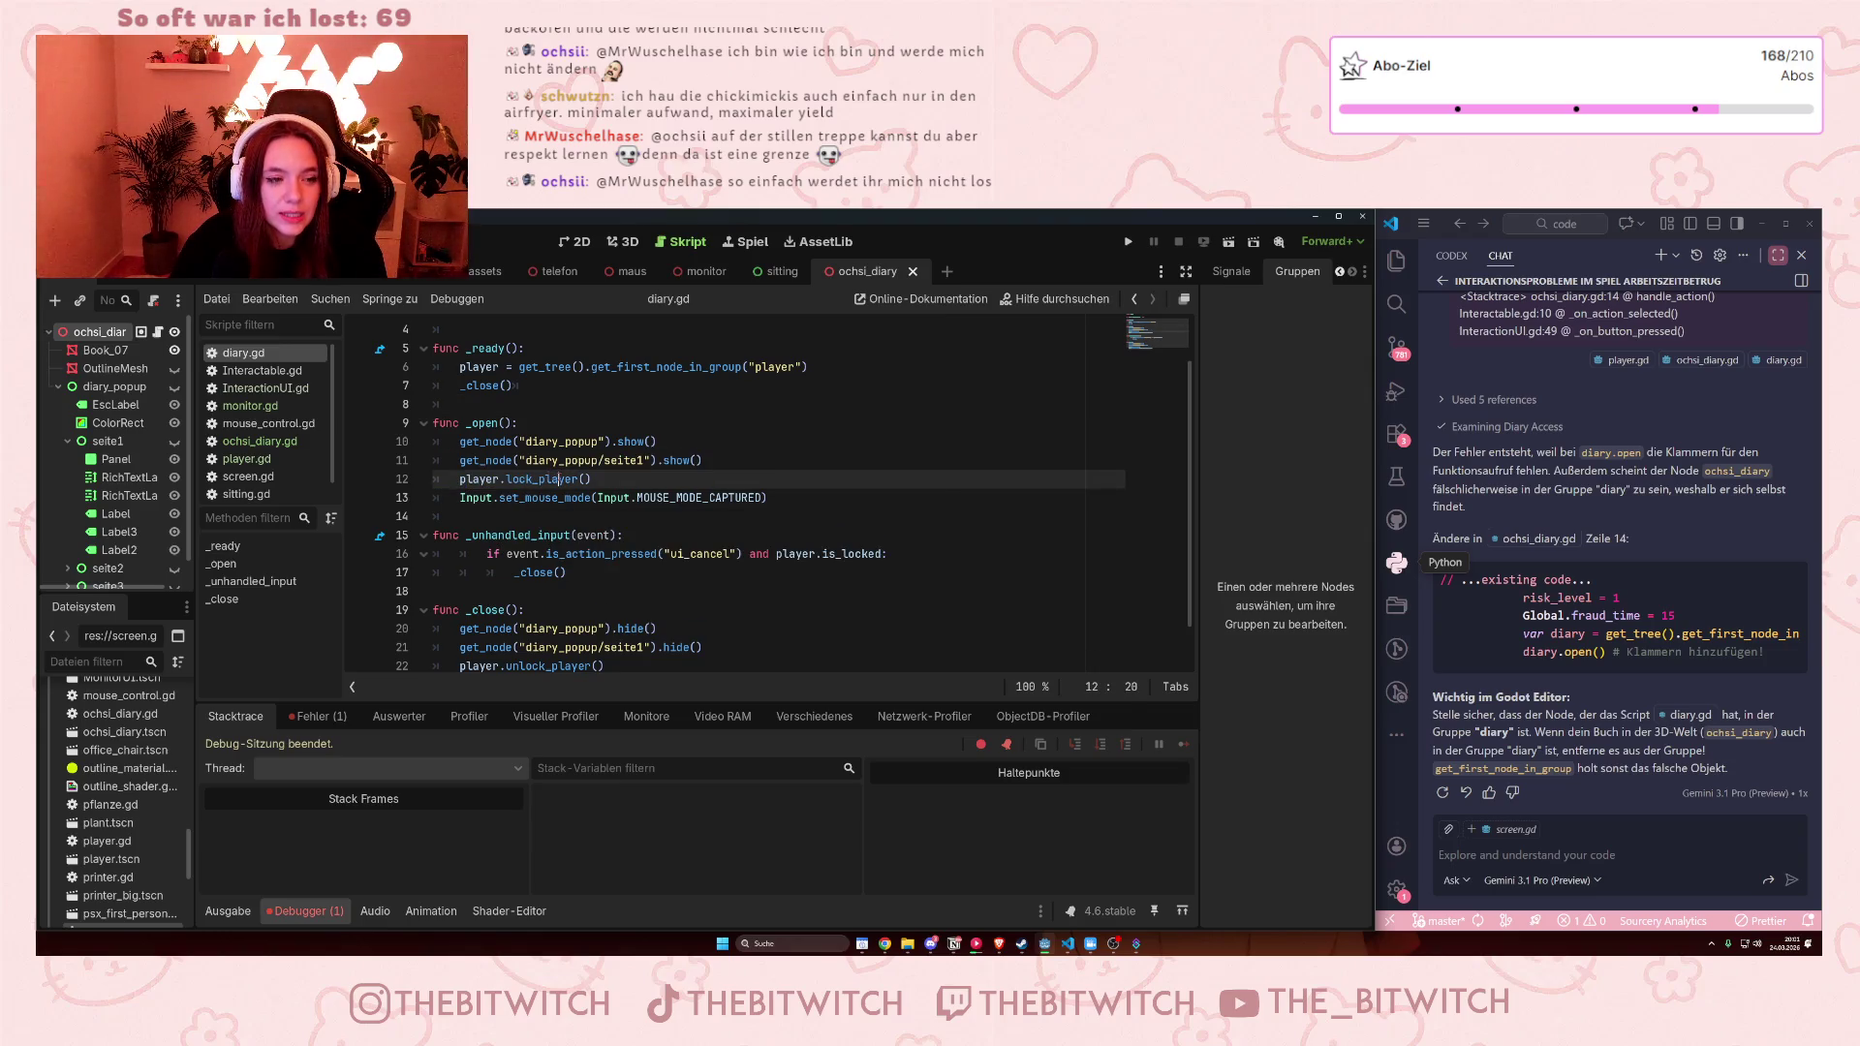
{"action": "left_click", "coordinate": [667, 497]}
{"action": "left_click_drag", "start_coordinate": [812, 492], "coordinate": [795, 485]}
{"action": "key", "text": "BackSpace"}
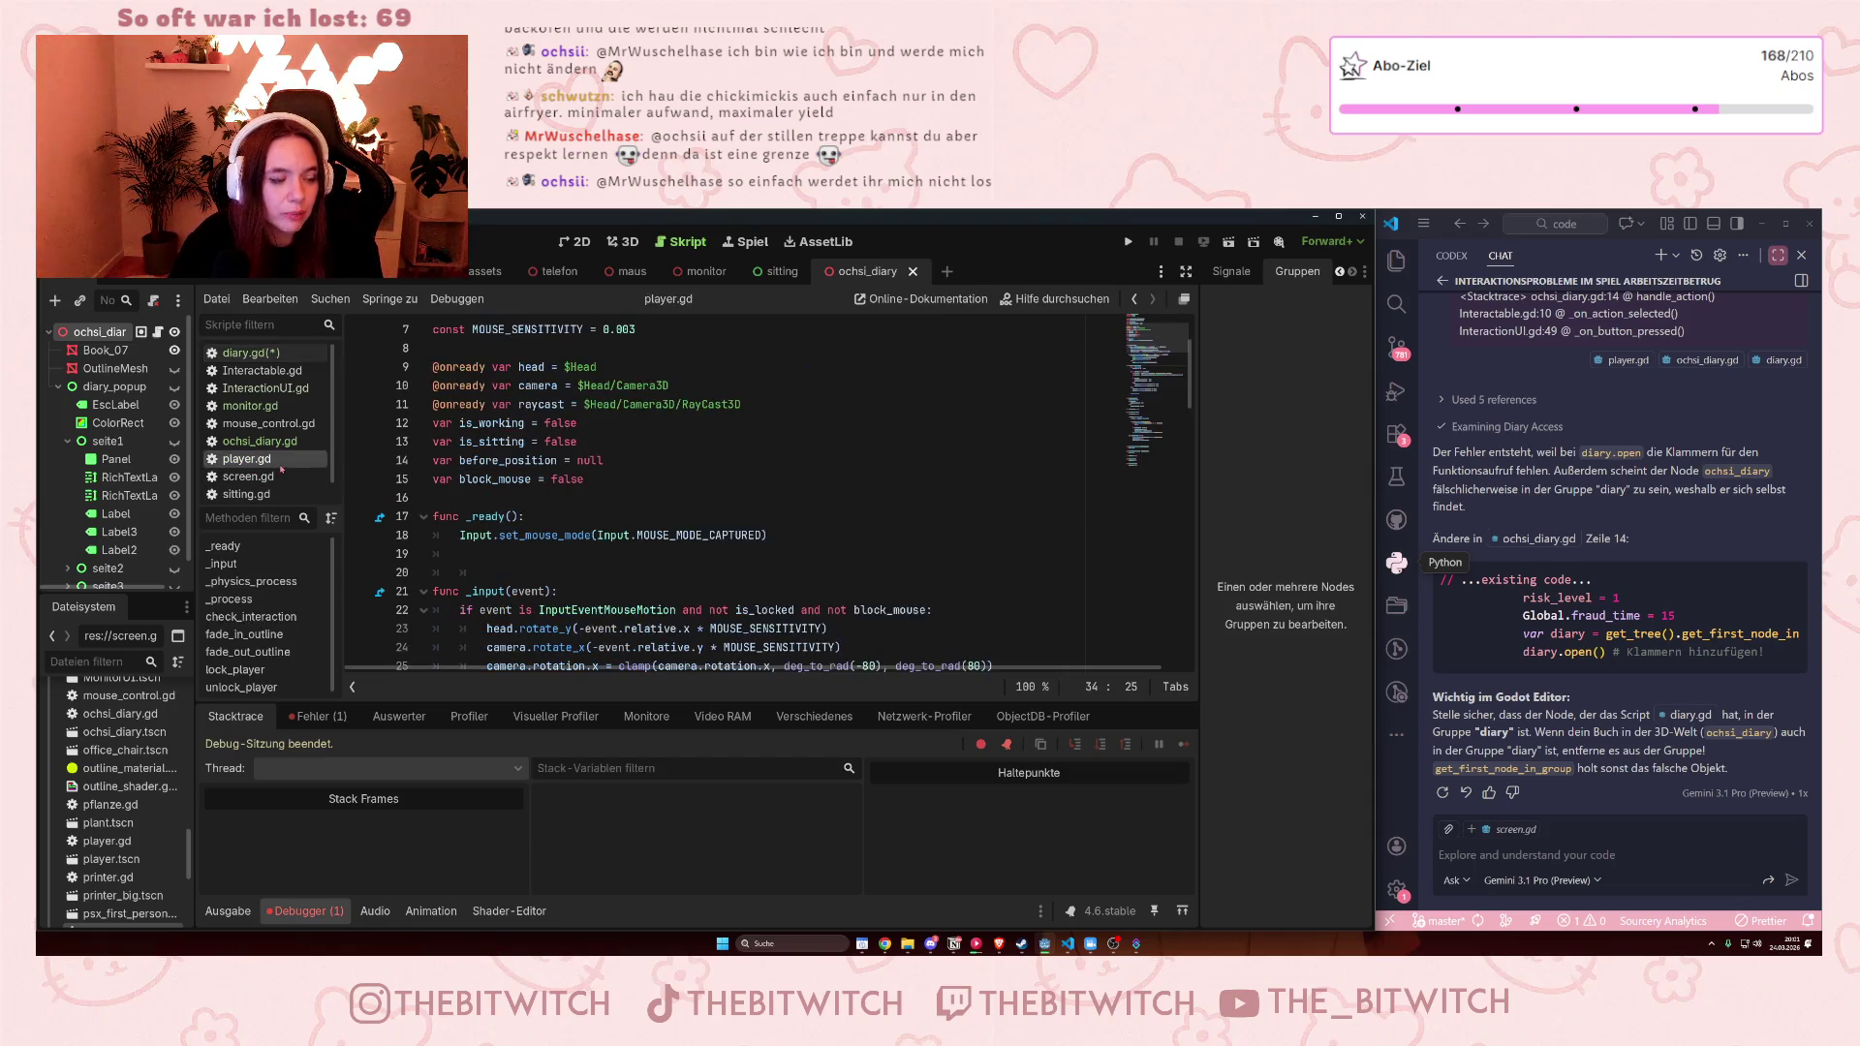
{"action": "left_click", "coordinate": [247, 459]}
{"action": "scroll", "coordinate": [585, 518], "scroll_direction": "down", "scroll_amount": 2}
{"action": "scroll", "coordinate": [585, 518], "scroll_direction": "down", "scroll_amount": 11}
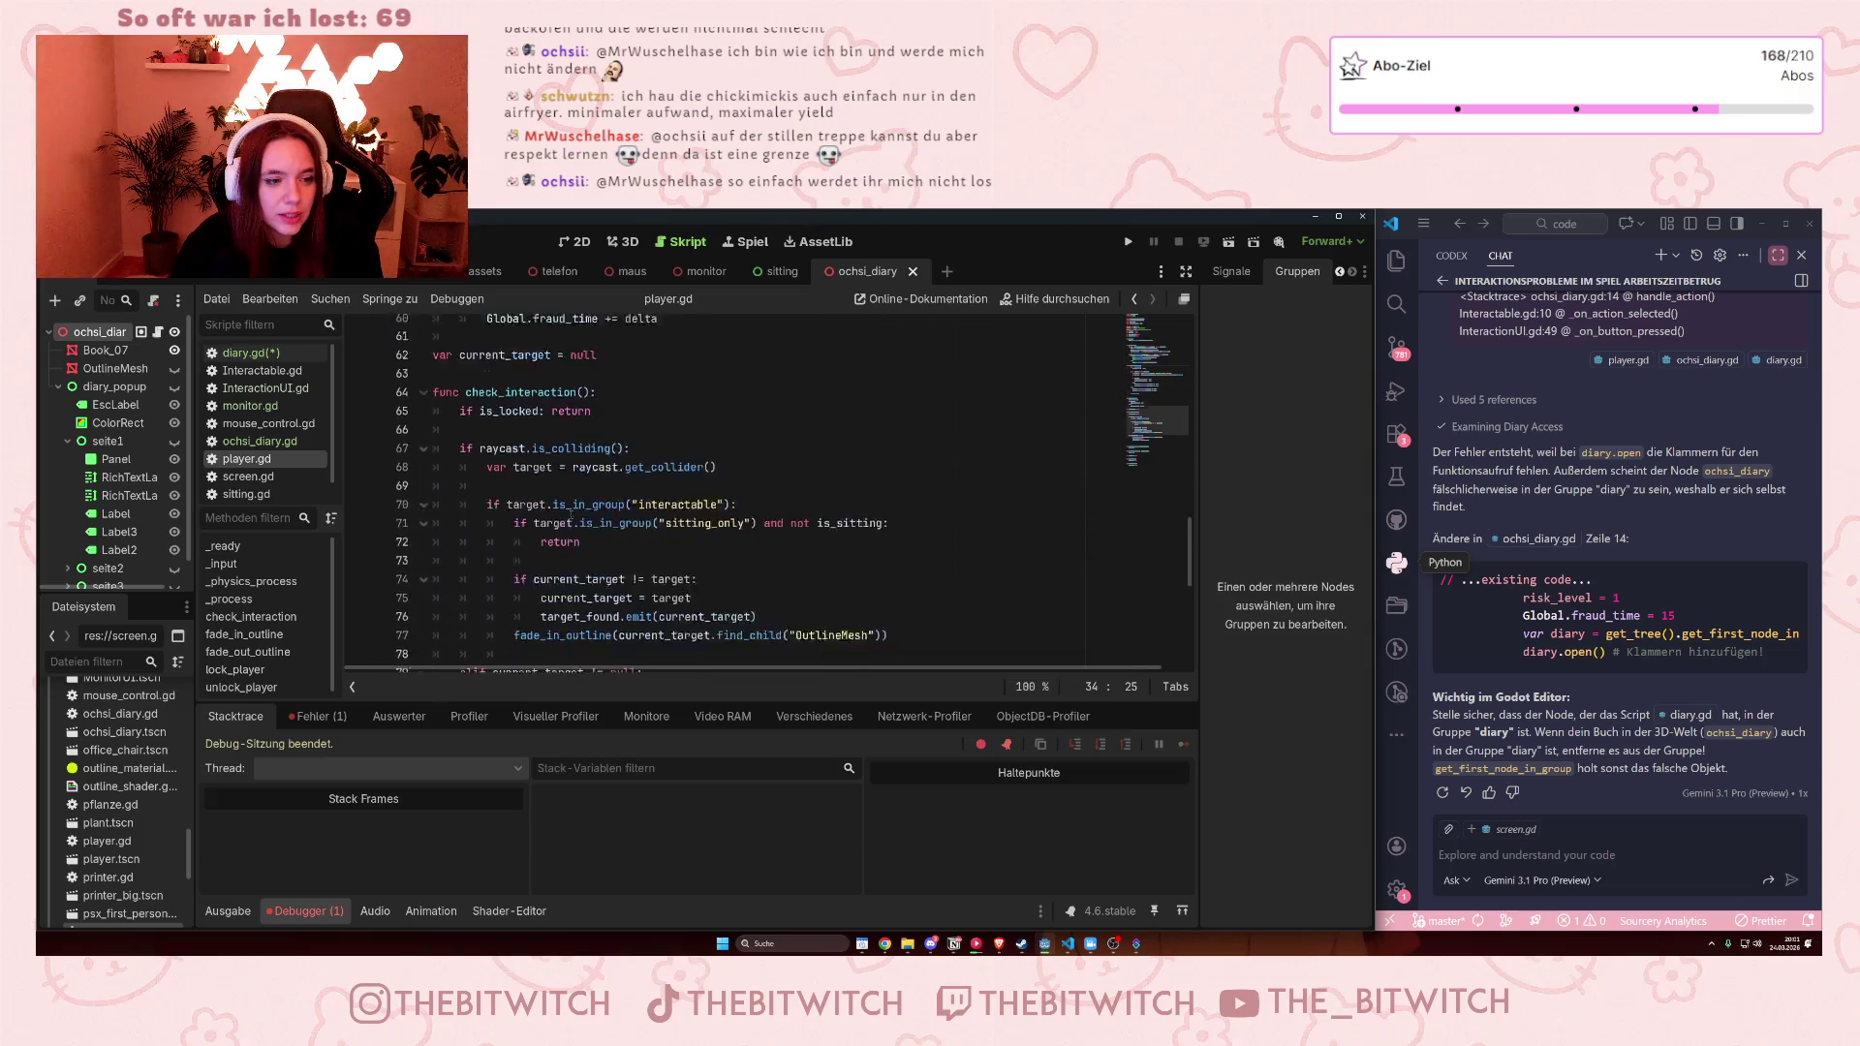
{"action": "left_click_drag", "start_coordinate": [452, 572], "coordinate": [643, 572]}
{"action": "left_click", "coordinate": [640, 573]}
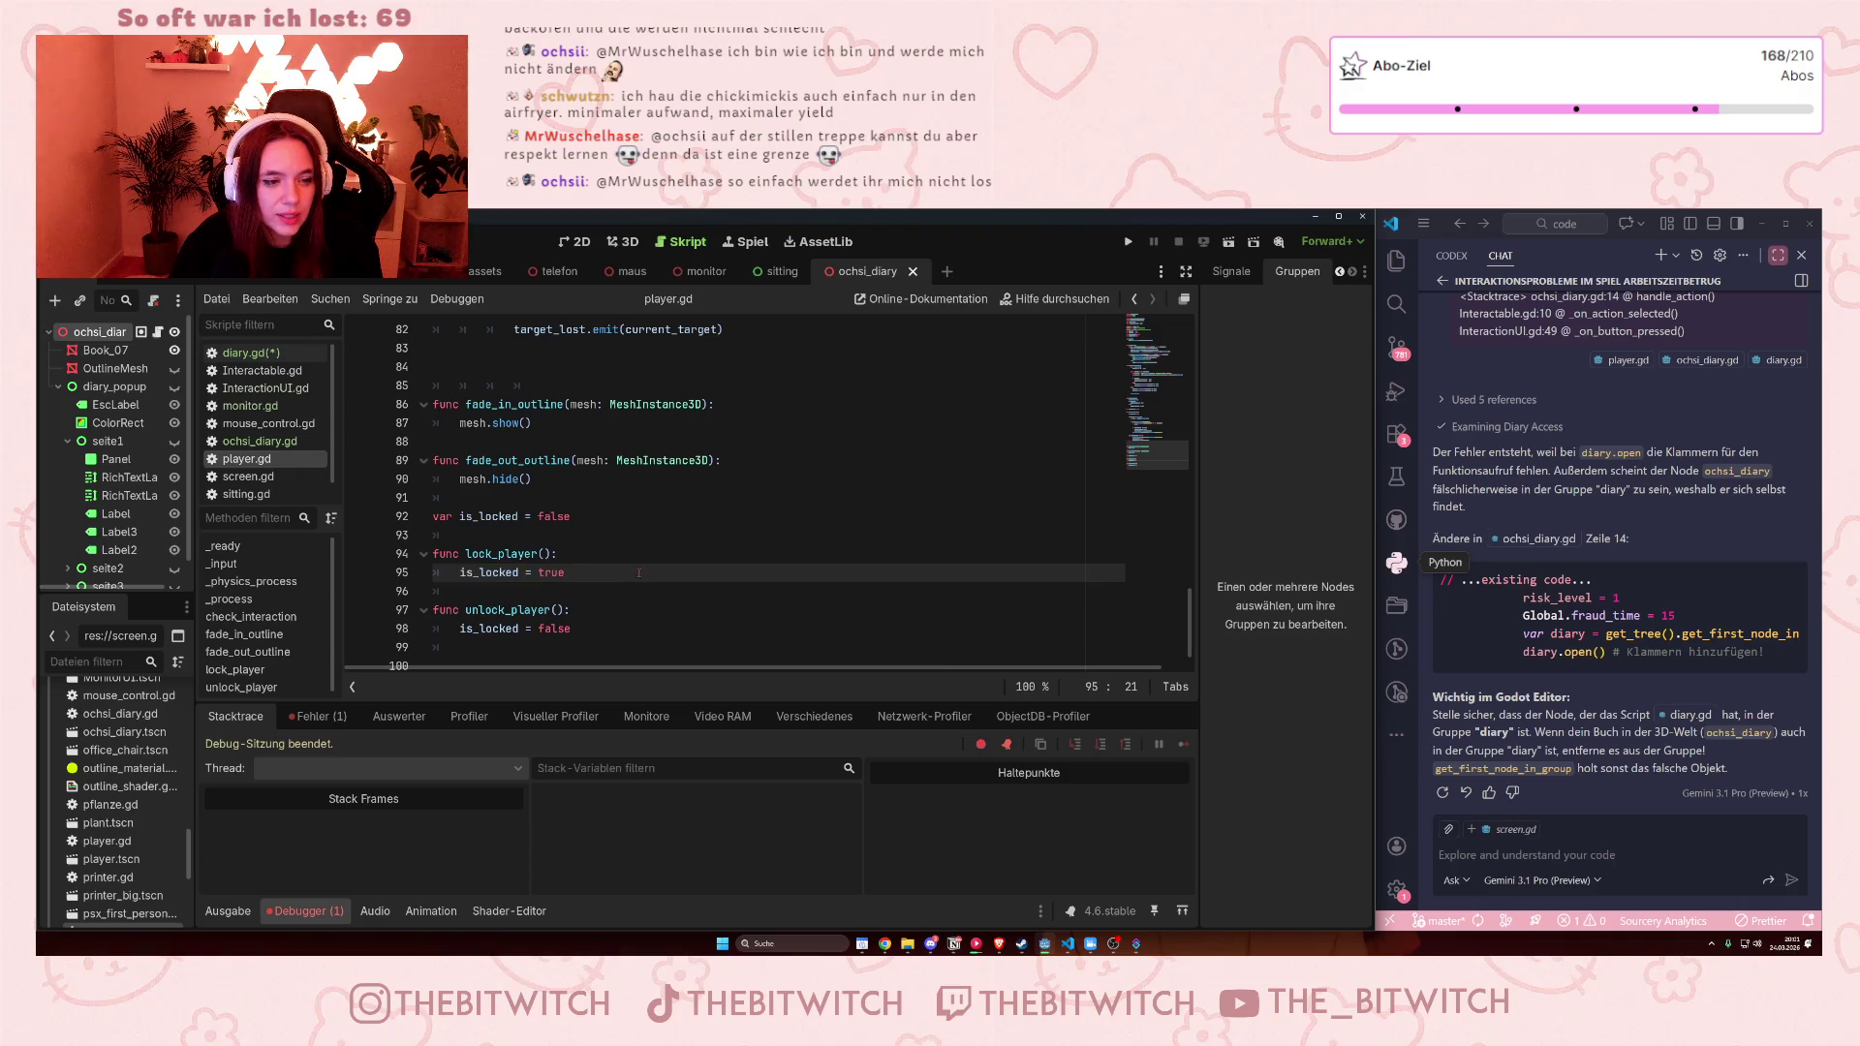
{"action": "scroll", "coordinate": [647, 570], "scroll_direction": "up", "scroll_amount": 16}
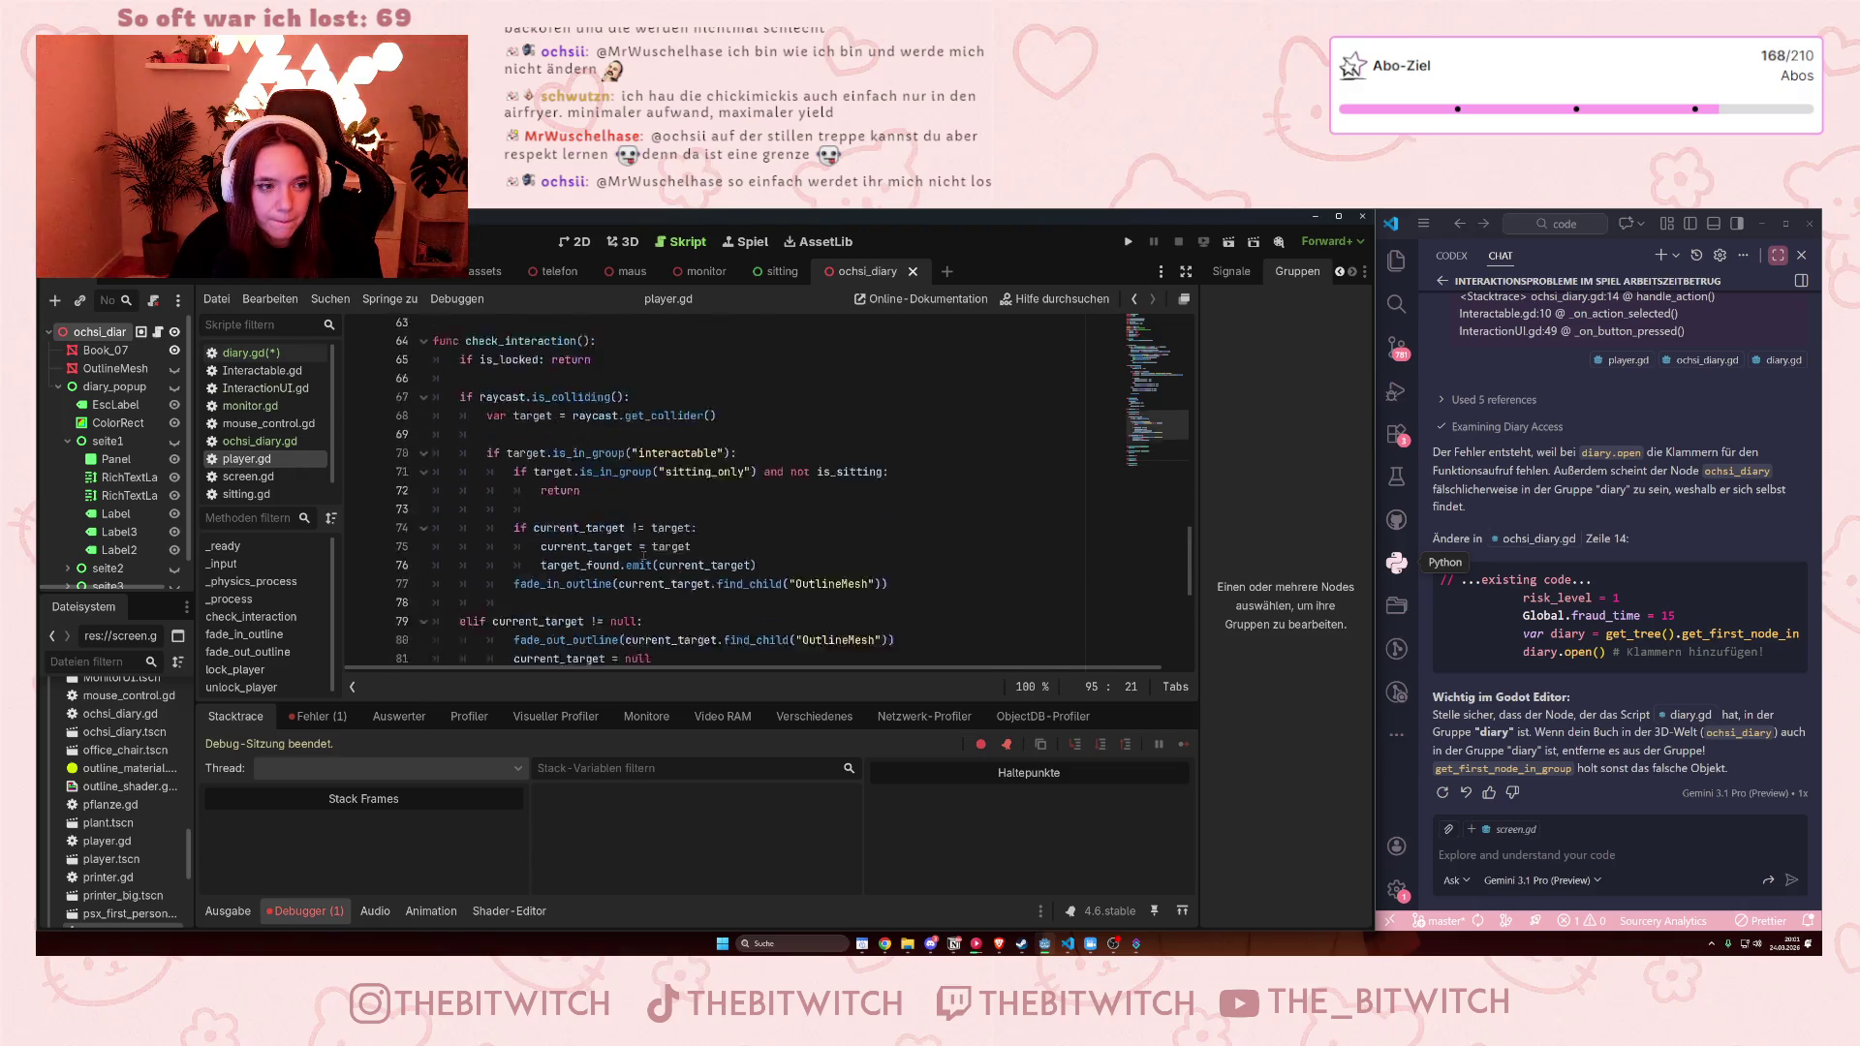
{"action": "scroll", "coordinate": [655, 543], "scroll_direction": "up", "scroll_amount": 3}
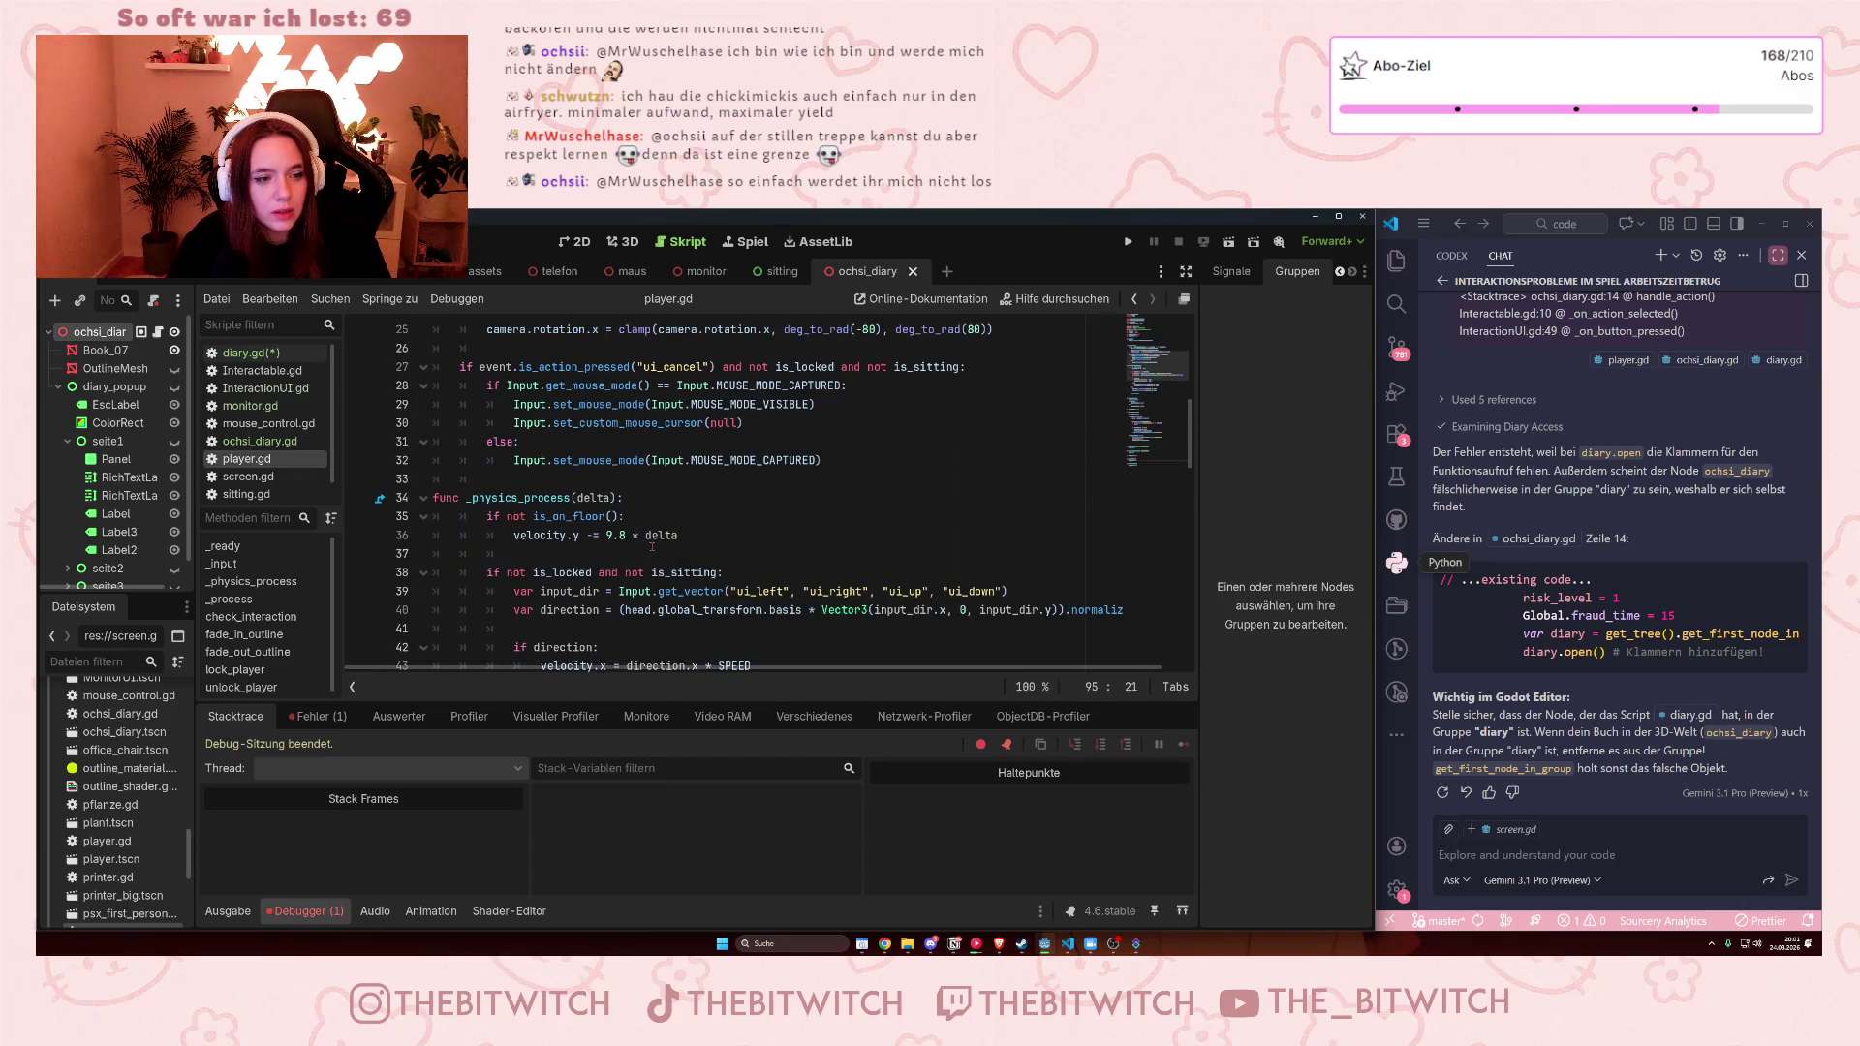
{"action": "scroll", "coordinate": [652, 546], "scroll_direction": "up", "scroll_amount": 3}
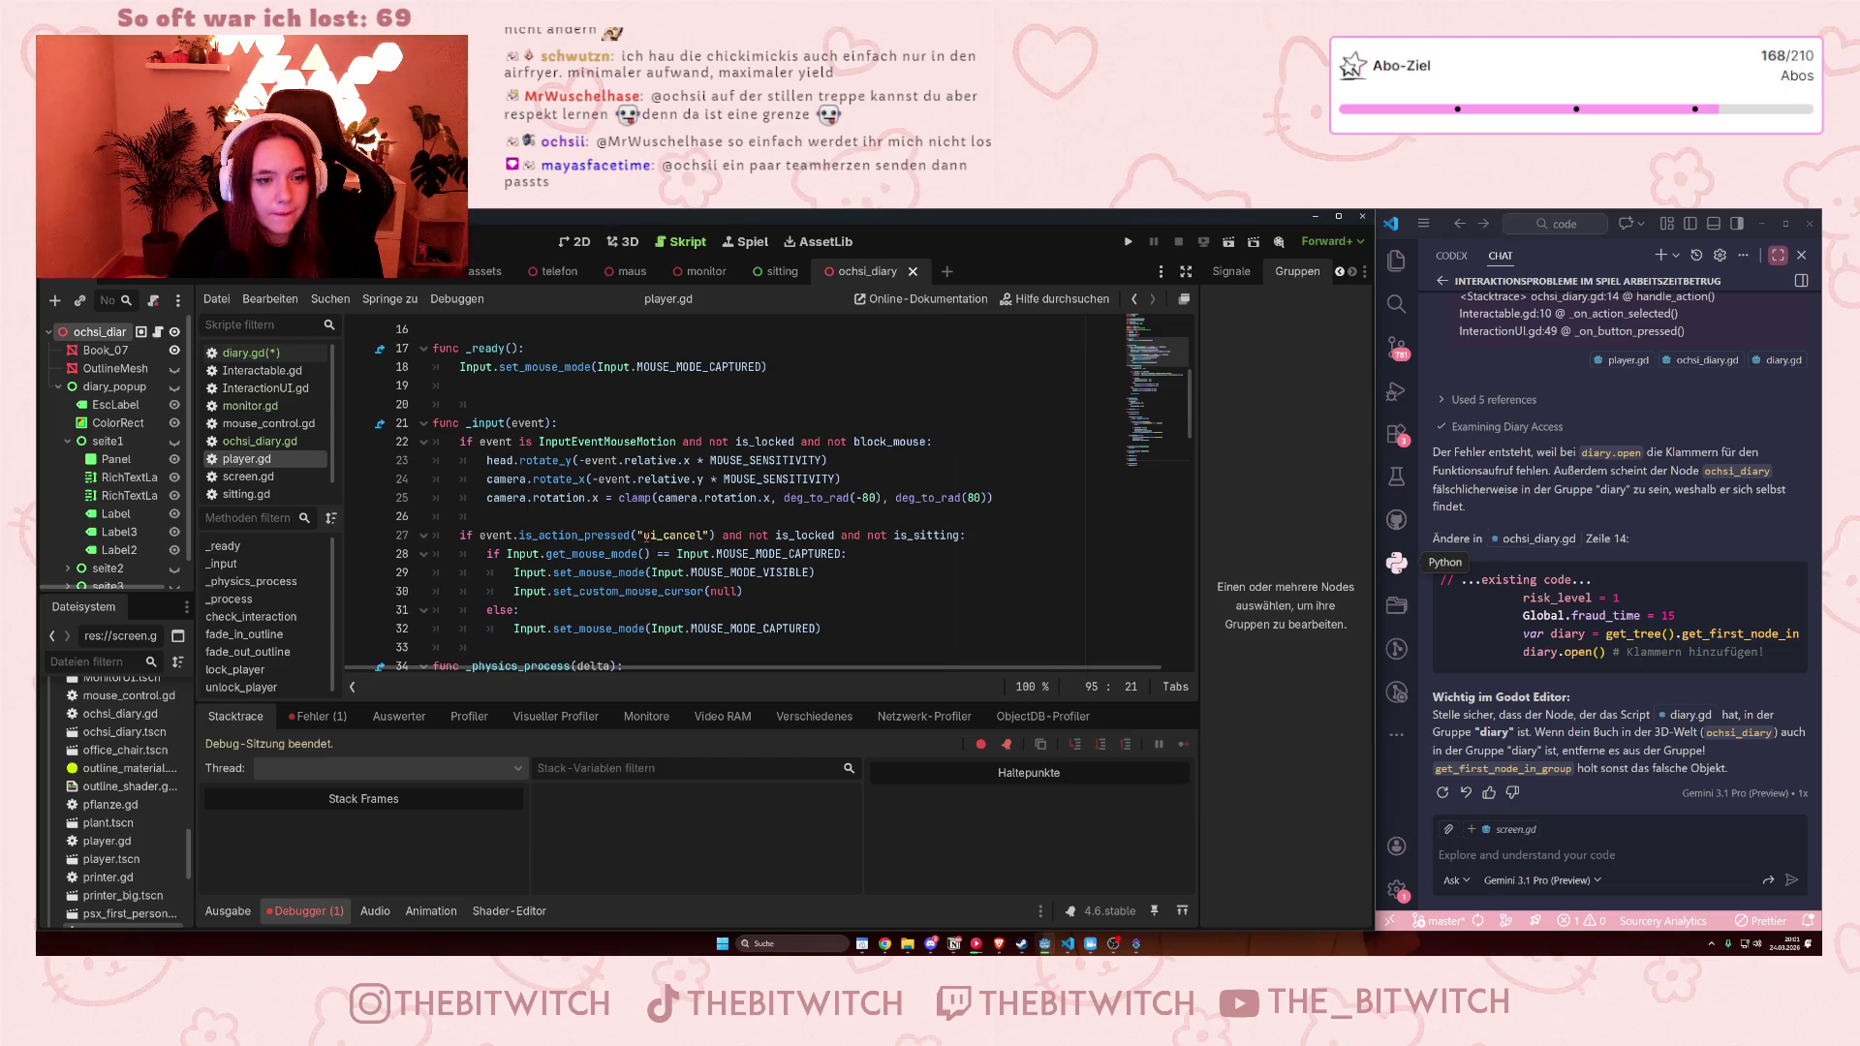
{"action": "scroll", "coordinate": [646, 536], "scroll_direction": "down", "scroll_amount": 4}
{"action": "scroll", "coordinate": [648, 536], "scroll_direction": "up", "scroll_amount": 3}
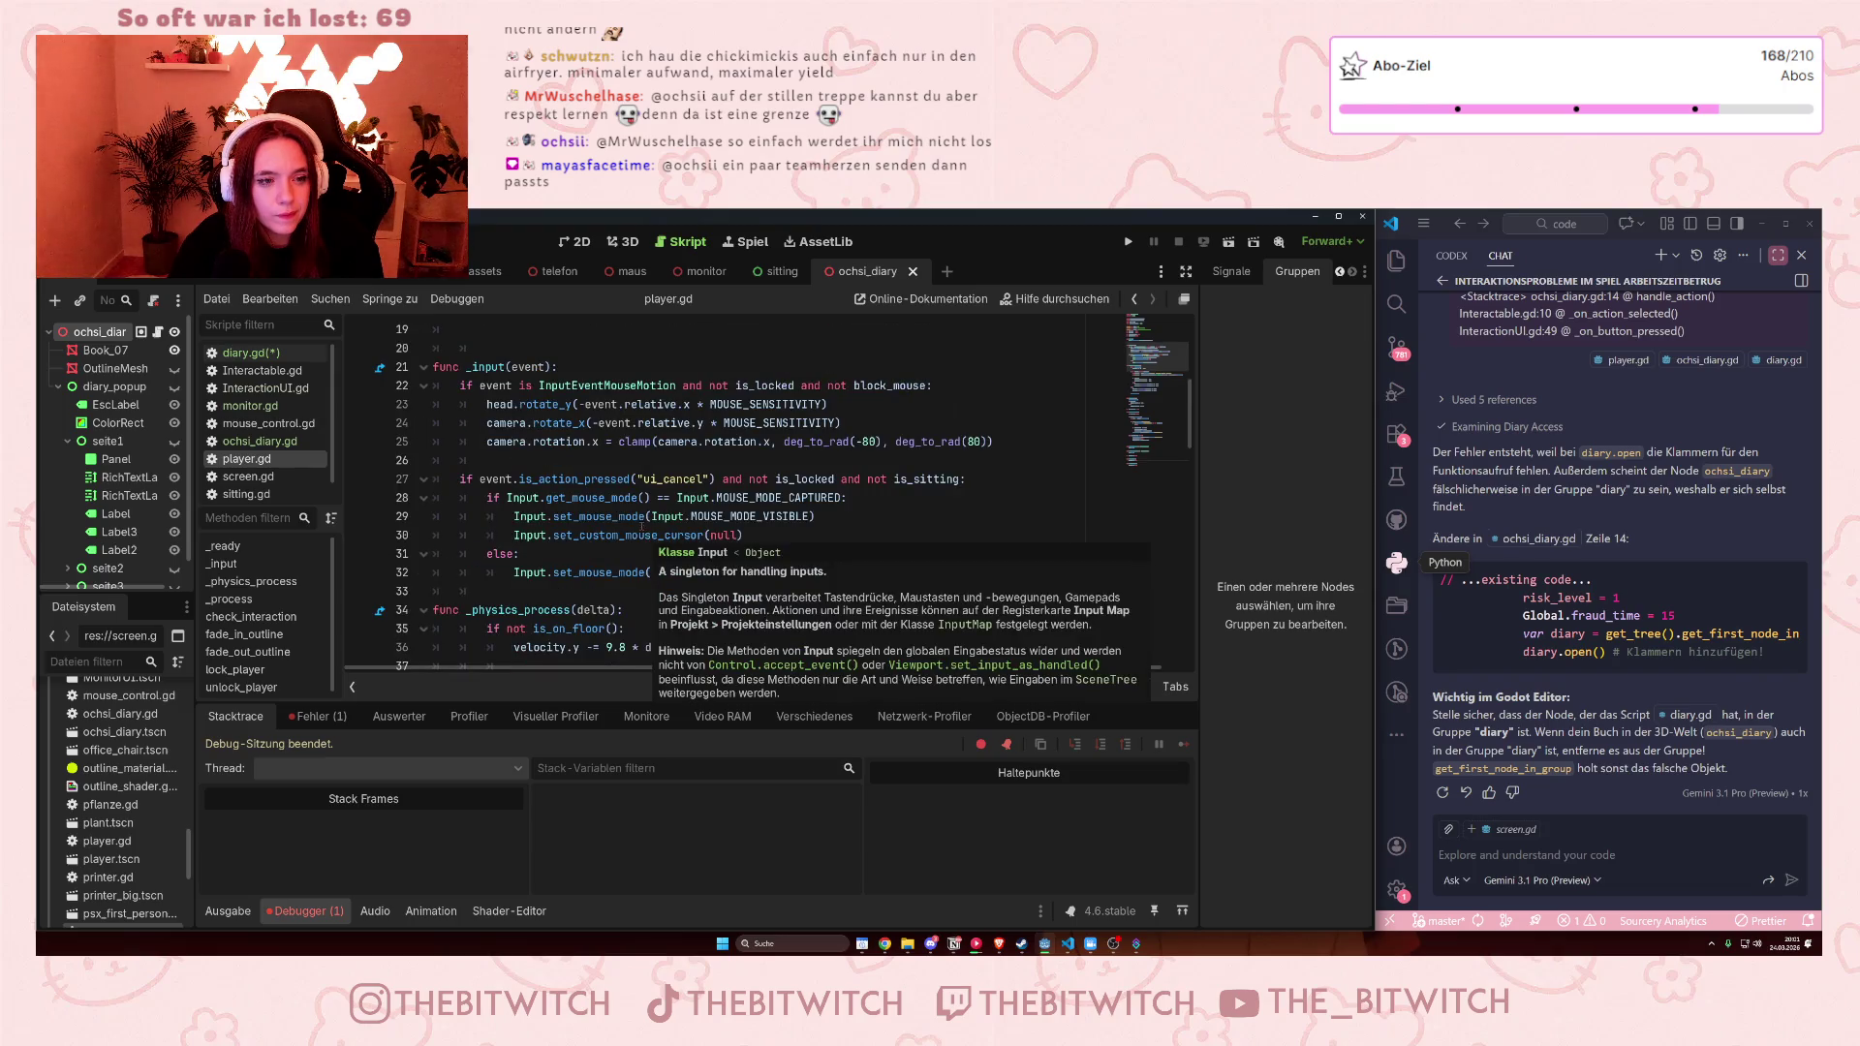
{"action": "scroll", "coordinate": [642, 528], "scroll_direction": "up", "scroll_amount": 3}
{"action": "scroll", "coordinate": [581, 552], "scroll_direction": "down", "scroll_amount": 3}
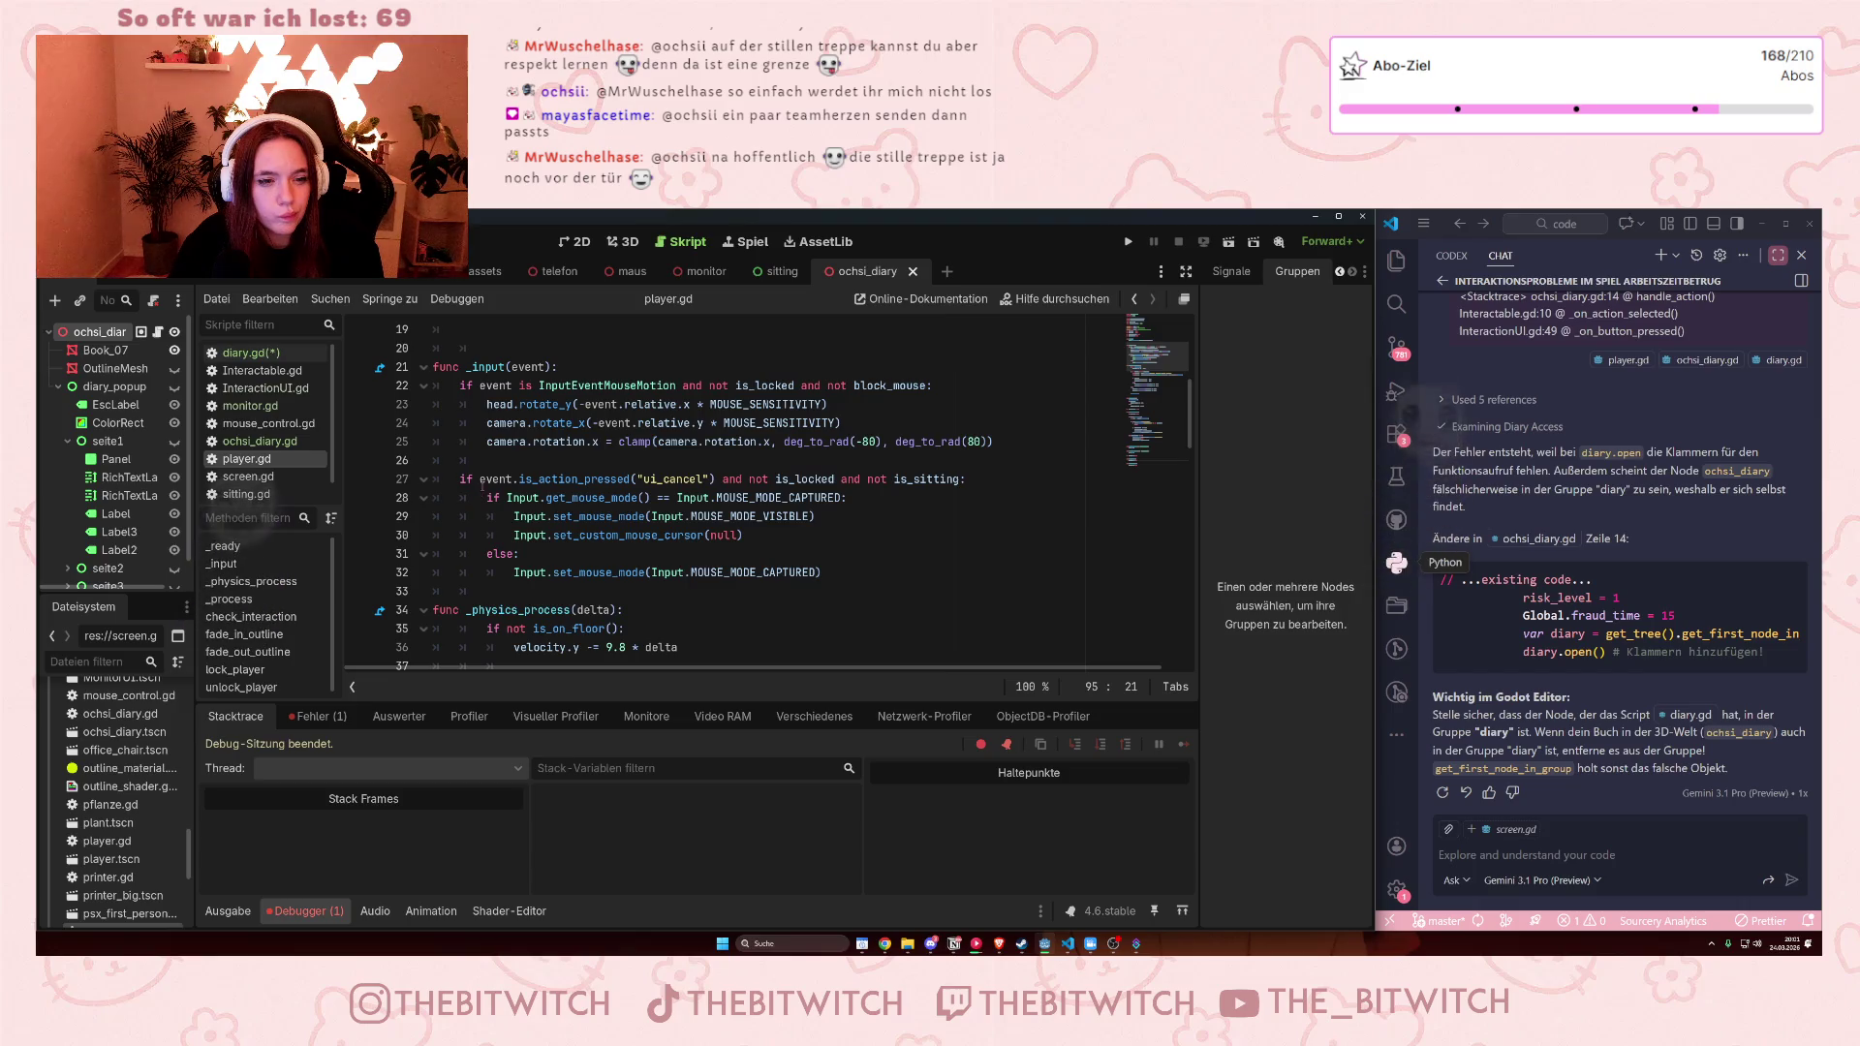
{"action": "scroll", "coordinate": [482, 485], "scroll_direction": "down", "scroll_amount": 3}
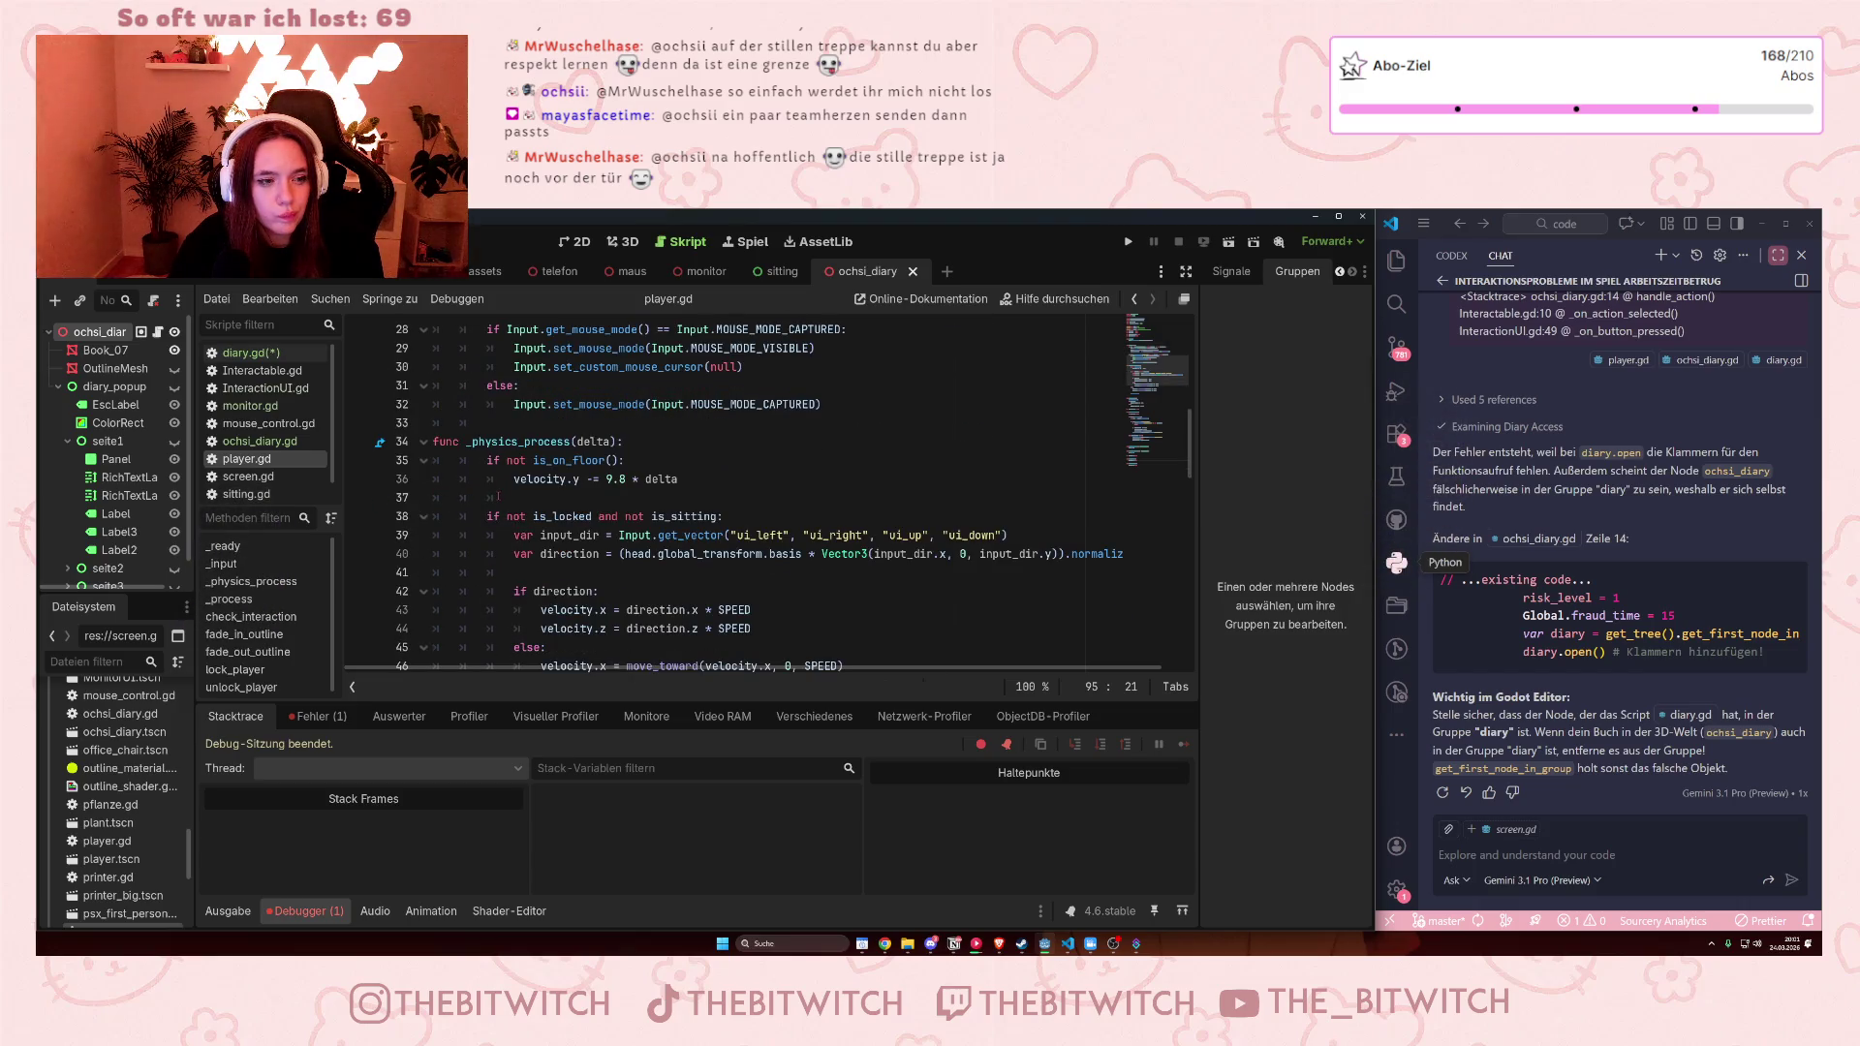
{"action": "scroll", "coordinate": [497, 497], "scroll_direction": "down", "scroll_amount": 2}
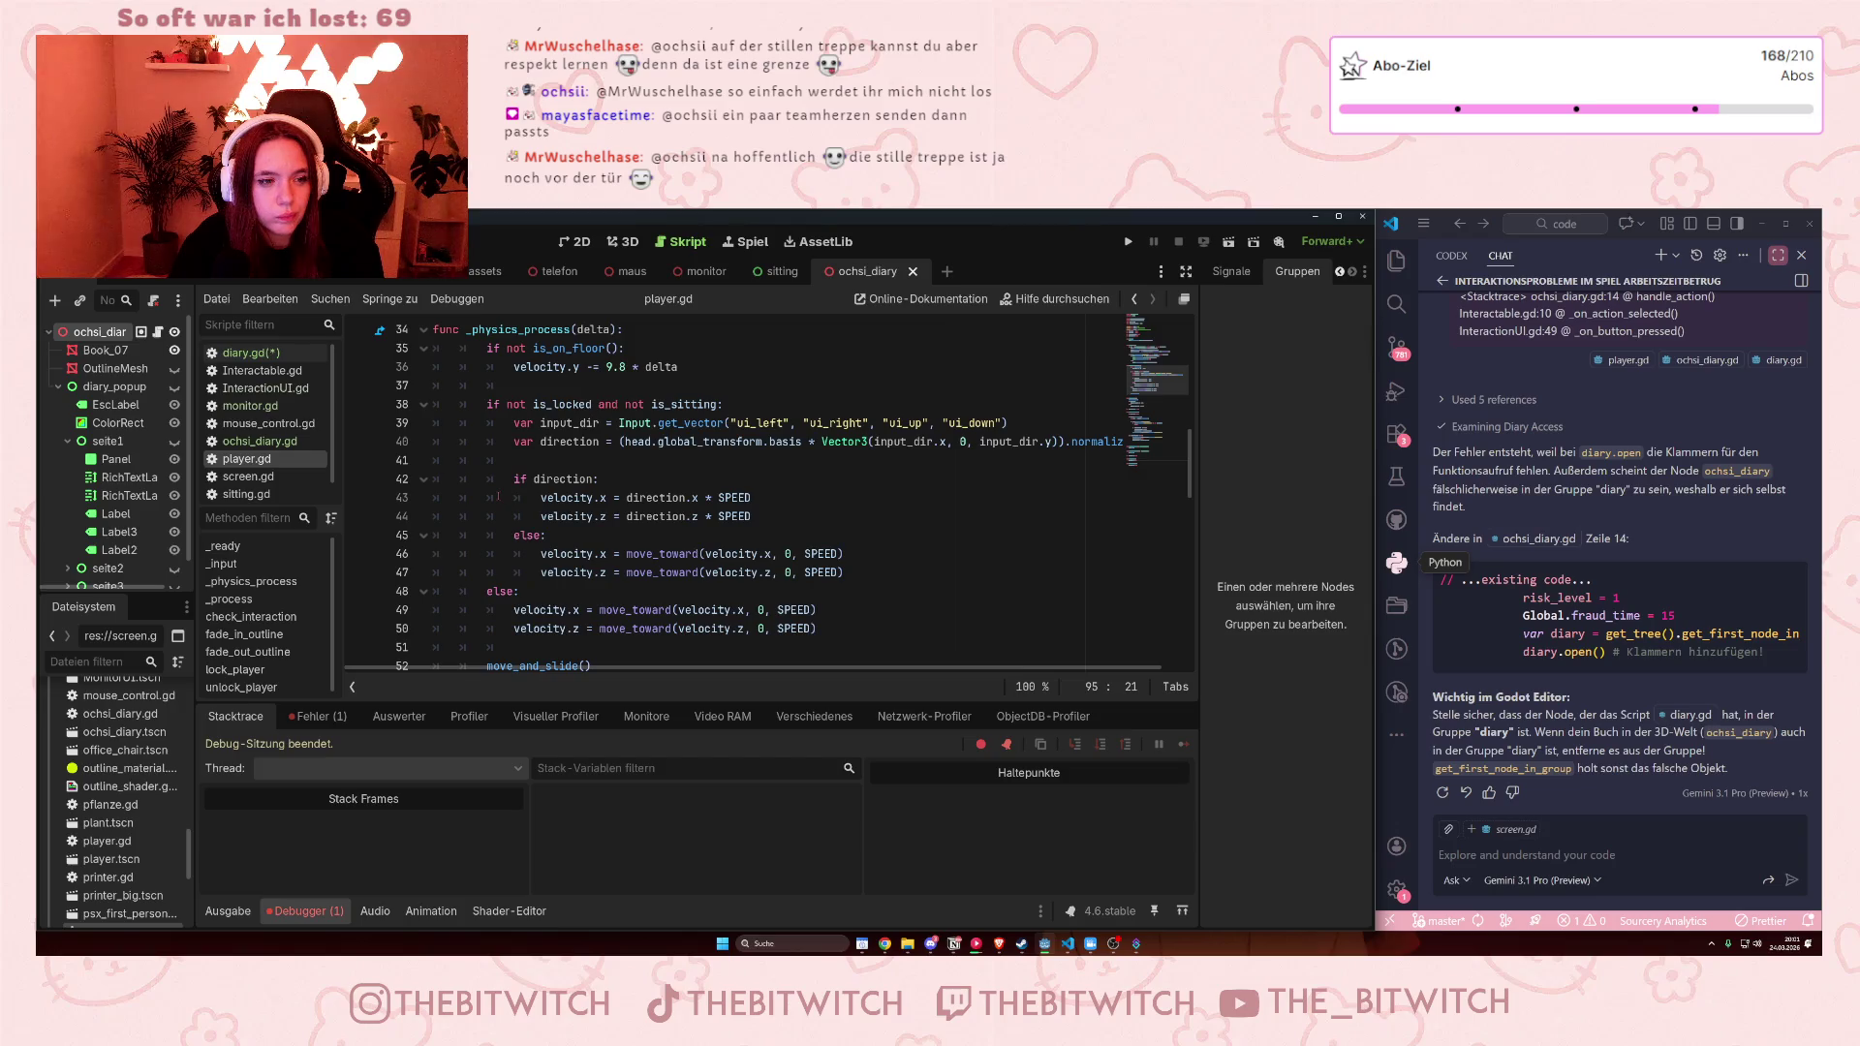
{"action": "scroll", "coordinate": [497, 497], "scroll_direction": "down", "scroll_amount": 4}
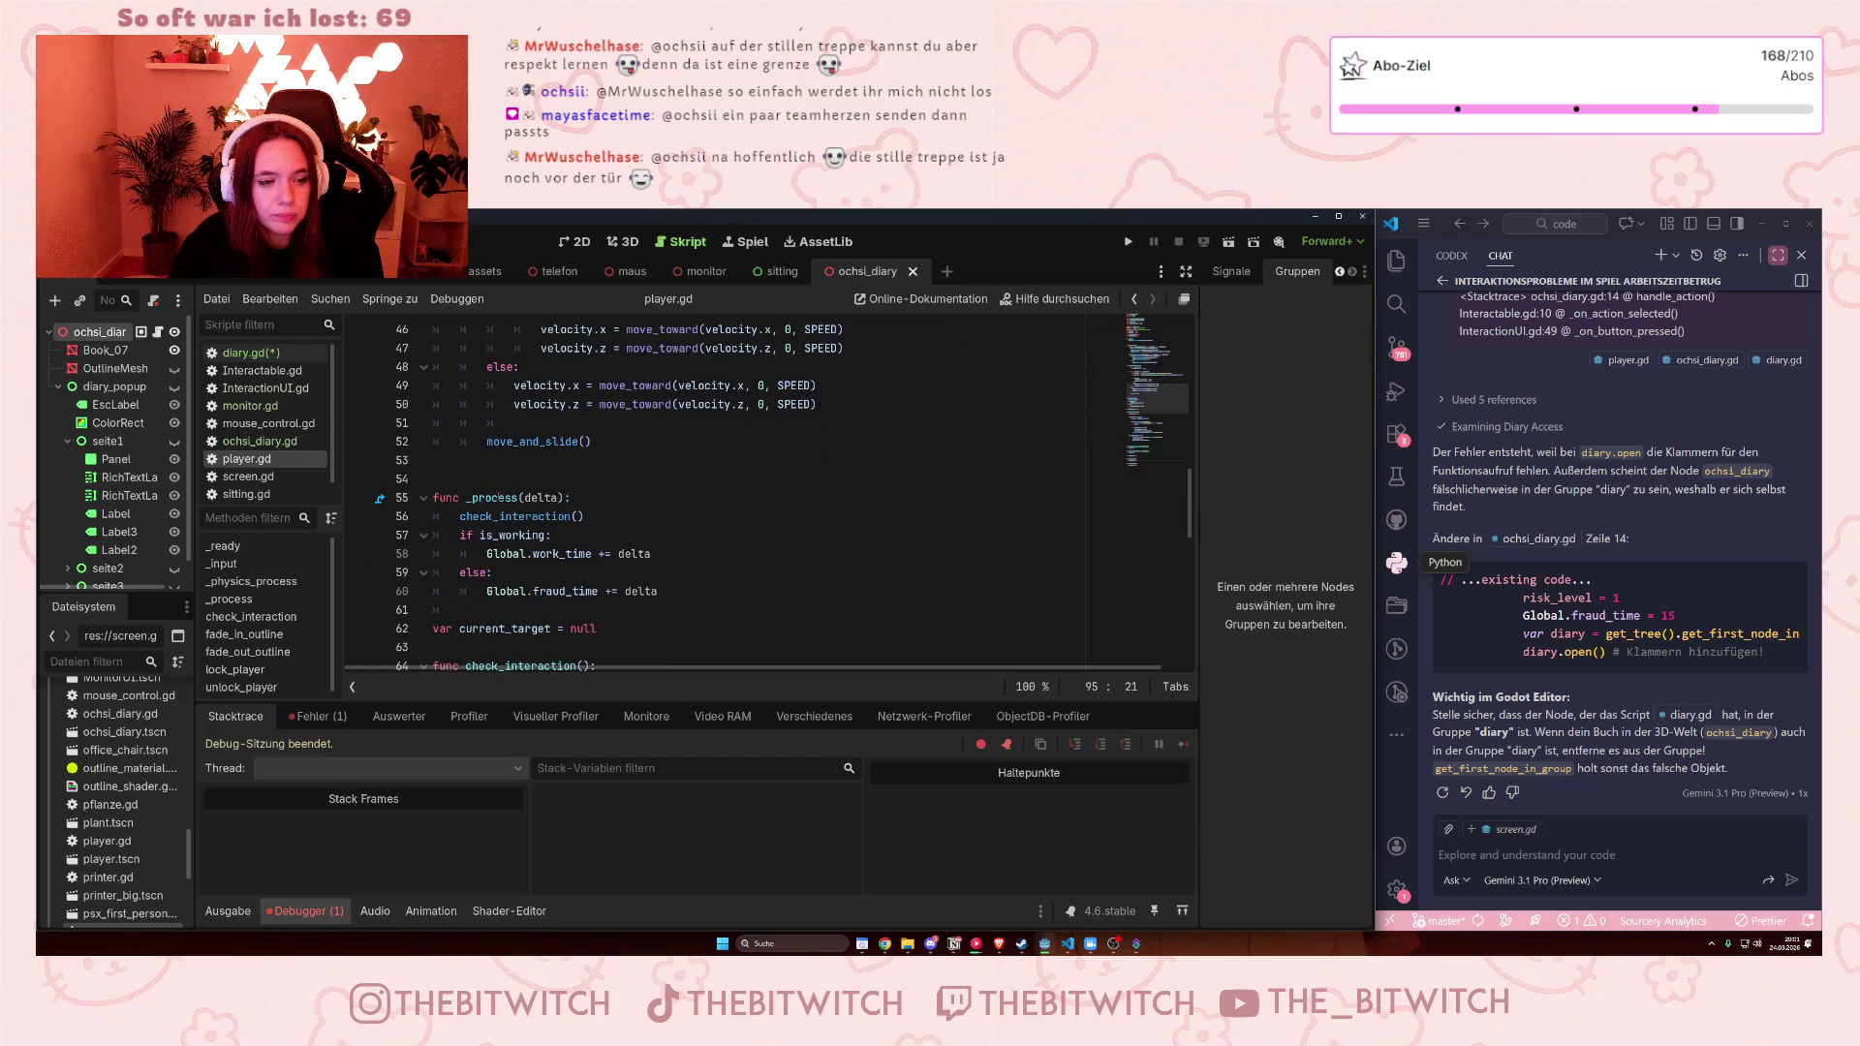
Read through InteractionUI.gd's _open_menu and _ready code, then switch back to diary.gd
{"action": "left_click", "coordinate": [265, 387]}
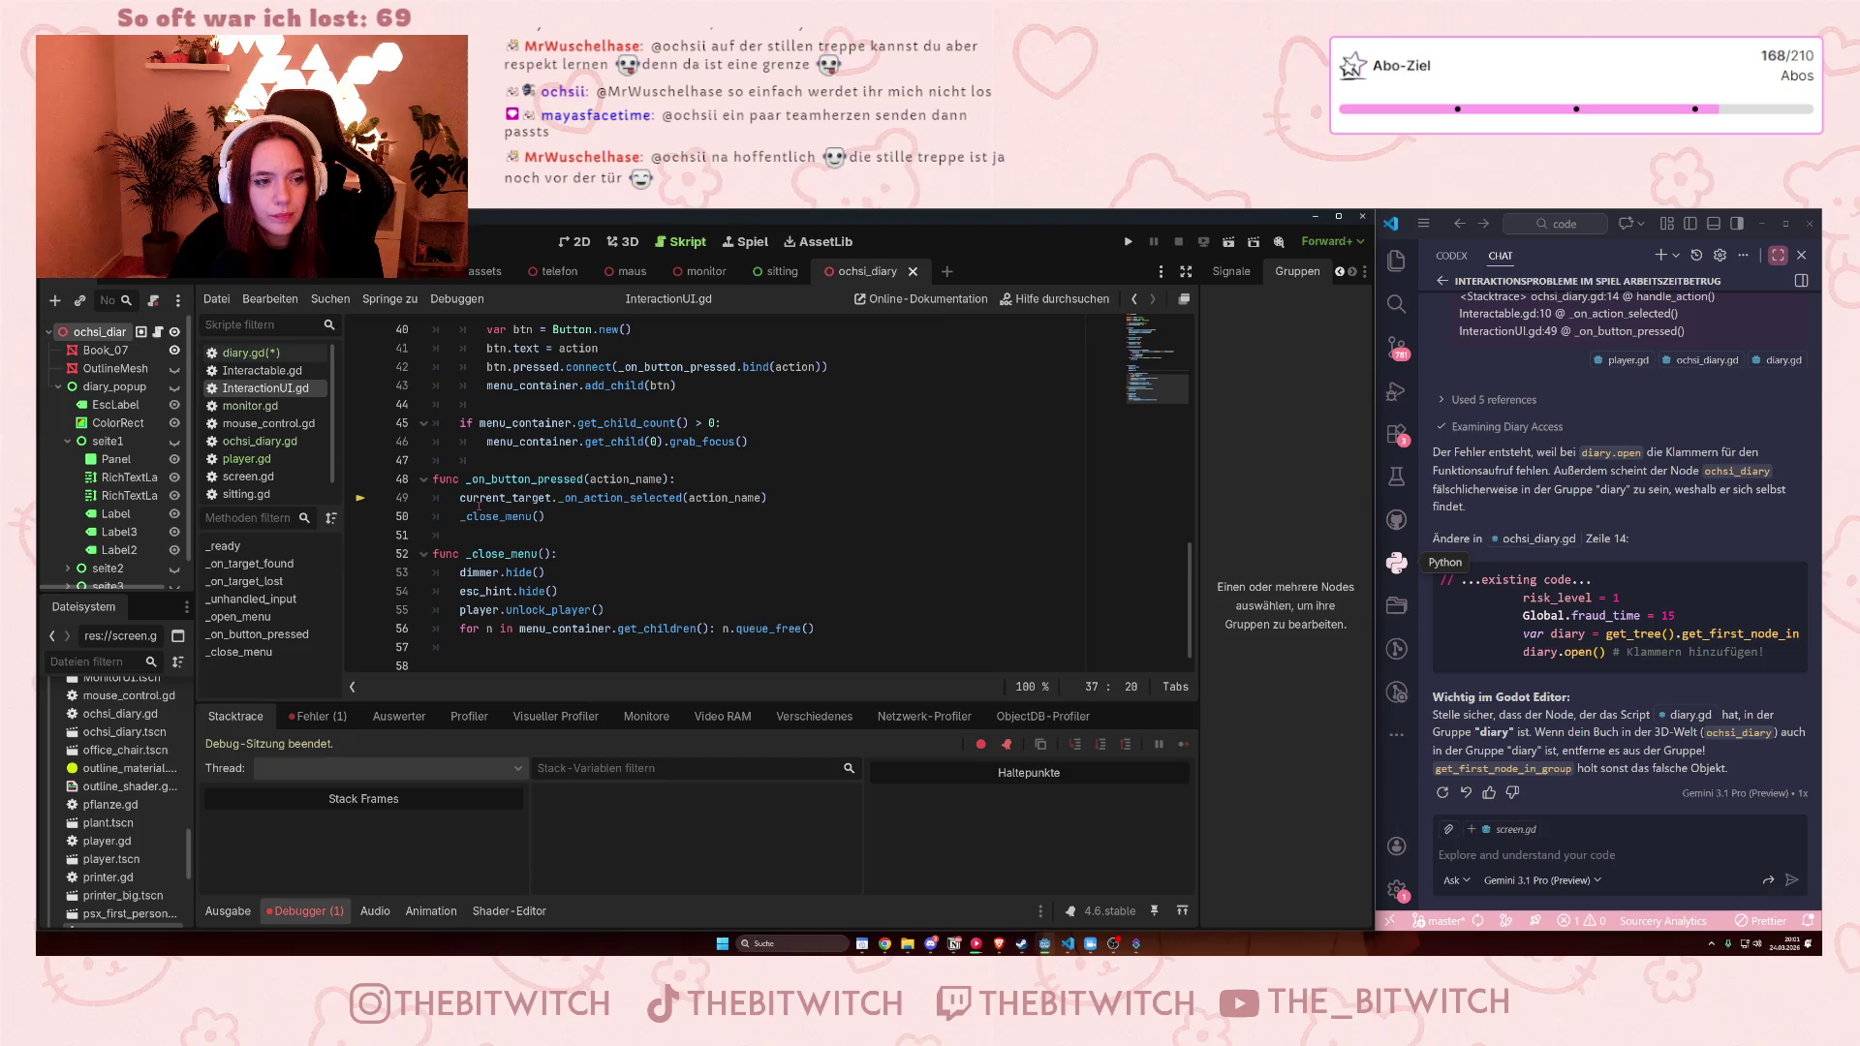
{"action": "scroll", "coordinate": [479, 504], "scroll_direction": "up", "scroll_amount": 2}
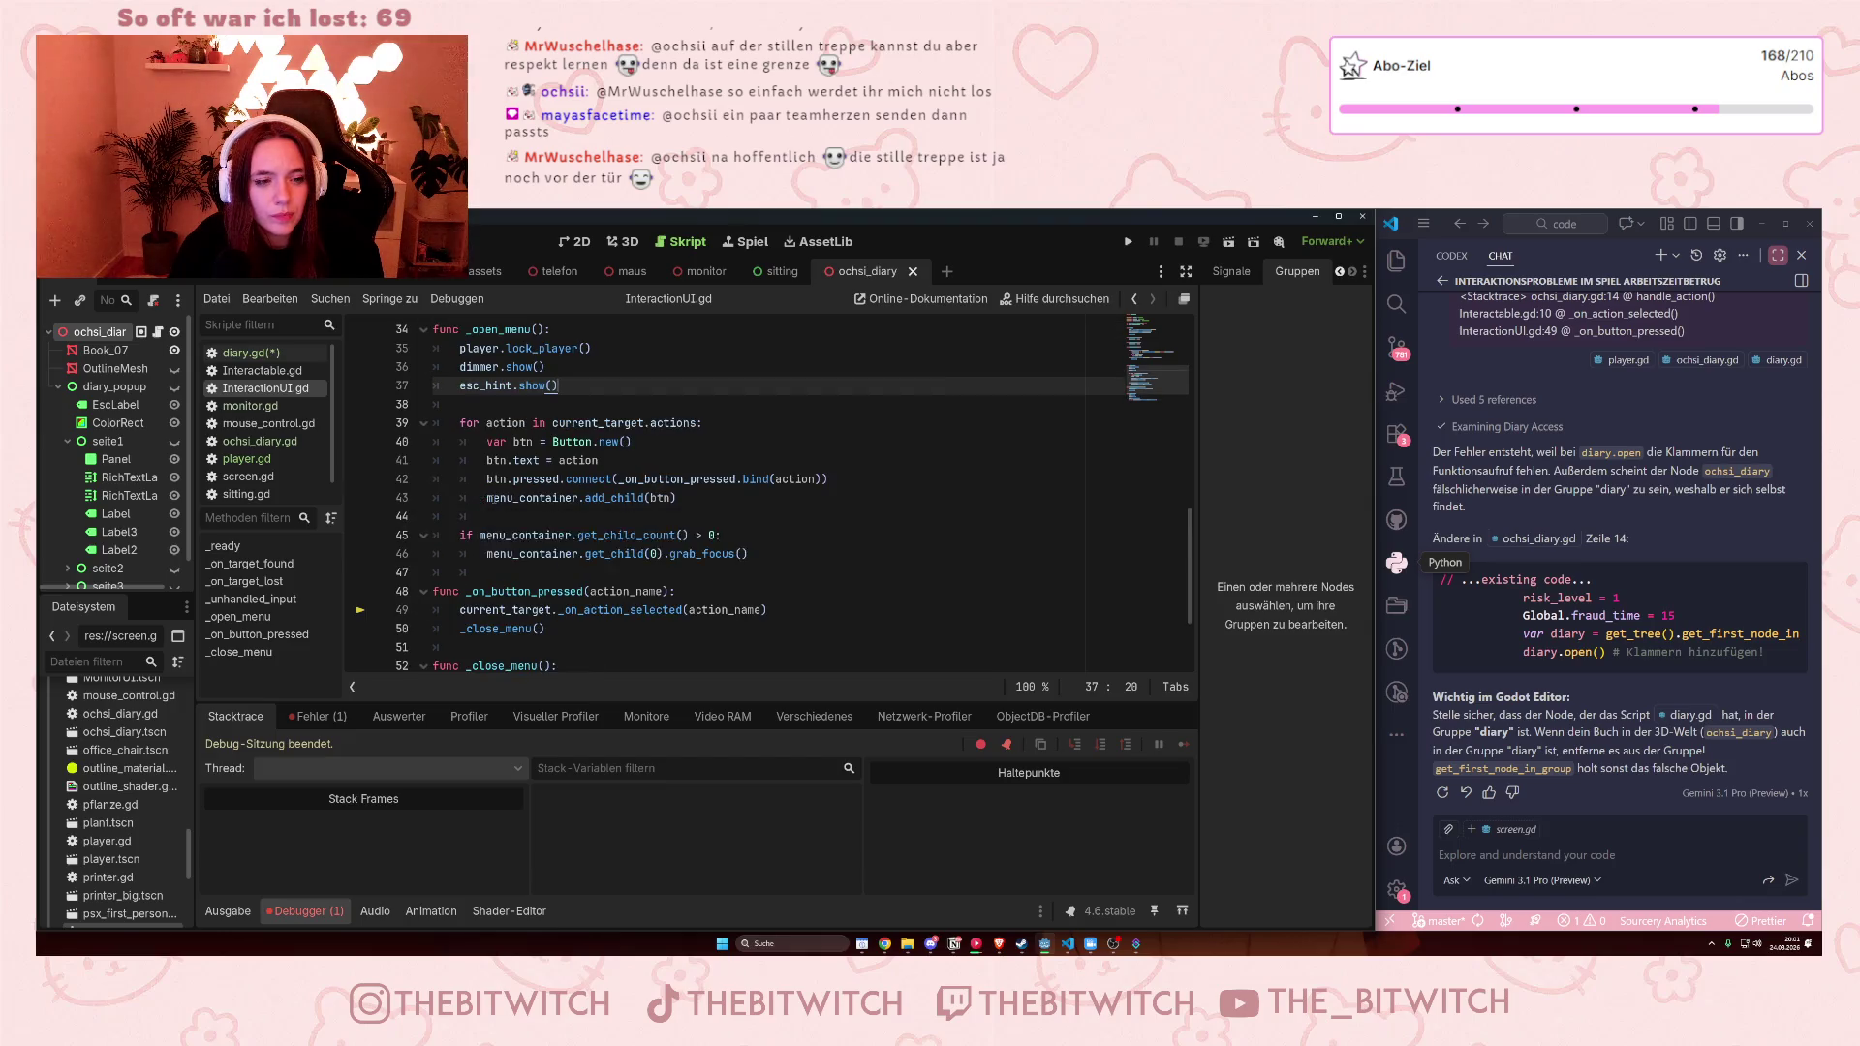
{"action": "scroll", "coordinate": [489, 498], "scroll_direction": "up", "scroll_amount": 1}
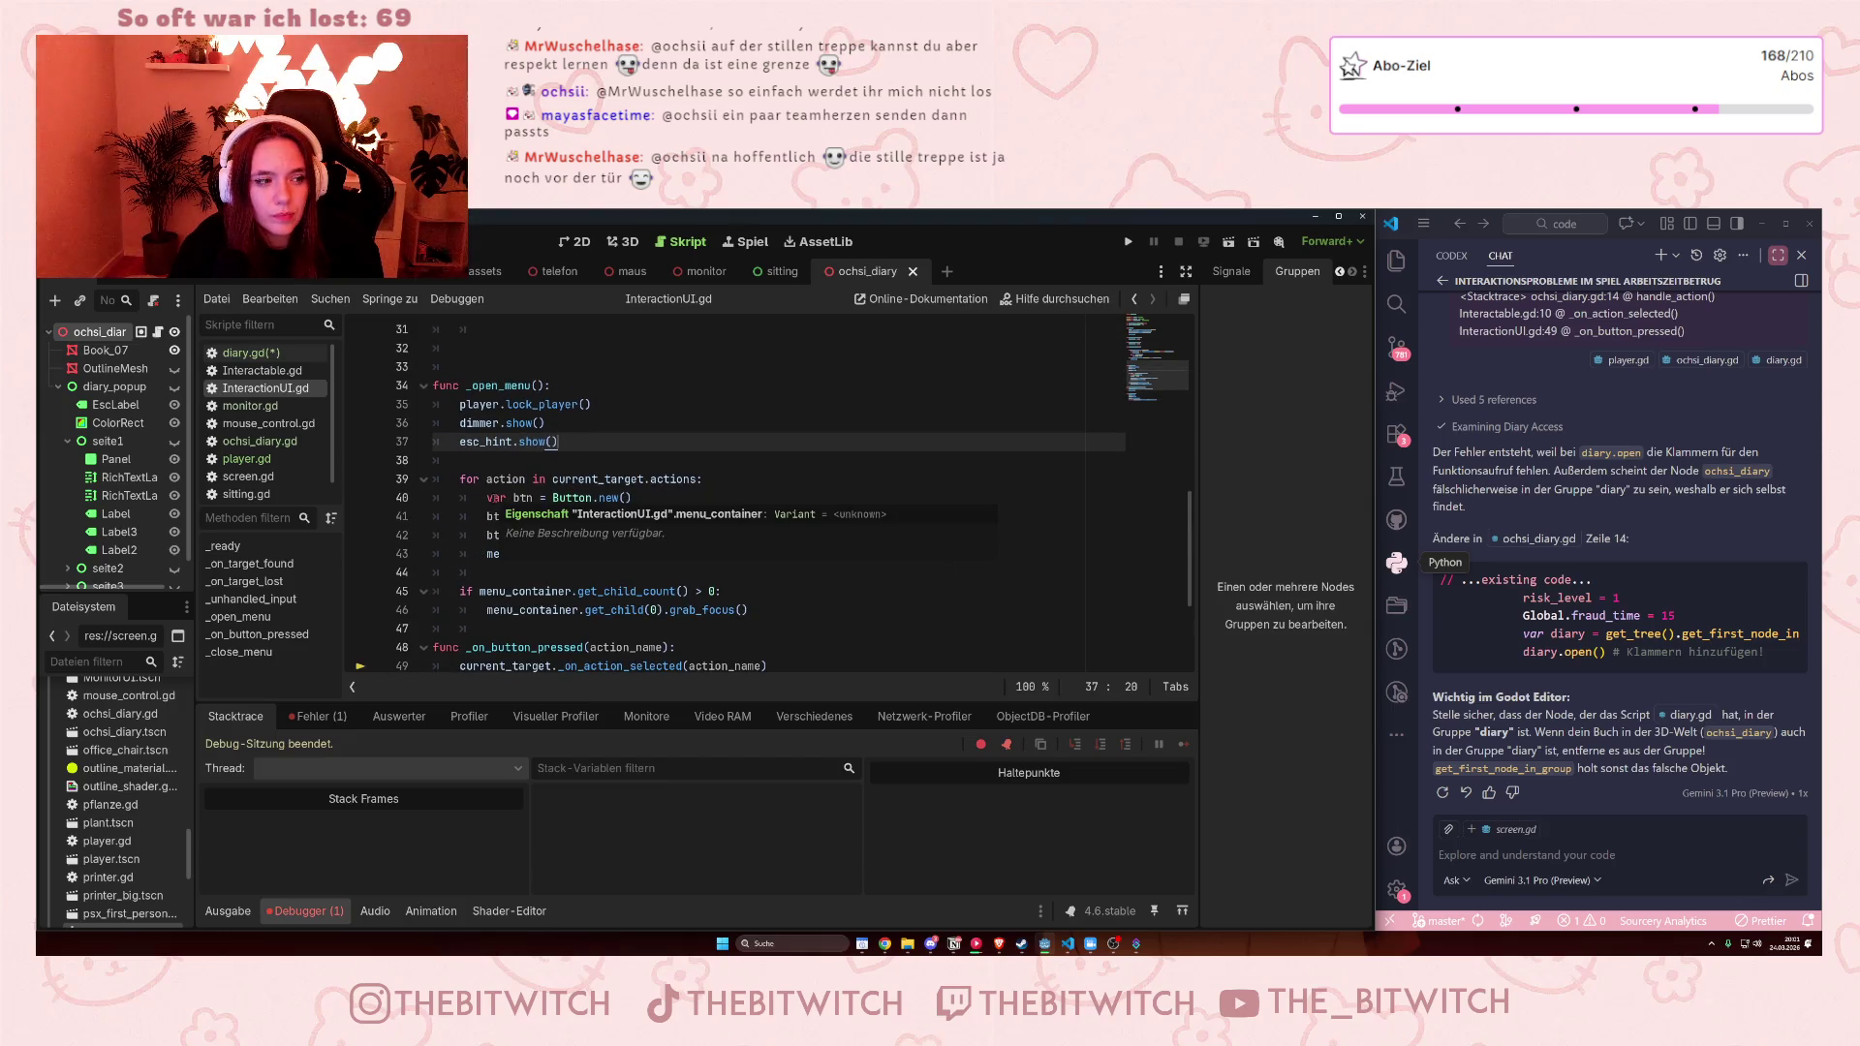
{"action": "scroll", "coordinate": [494, 496], "scroll_direction": "up", "scroll_amount": 2}
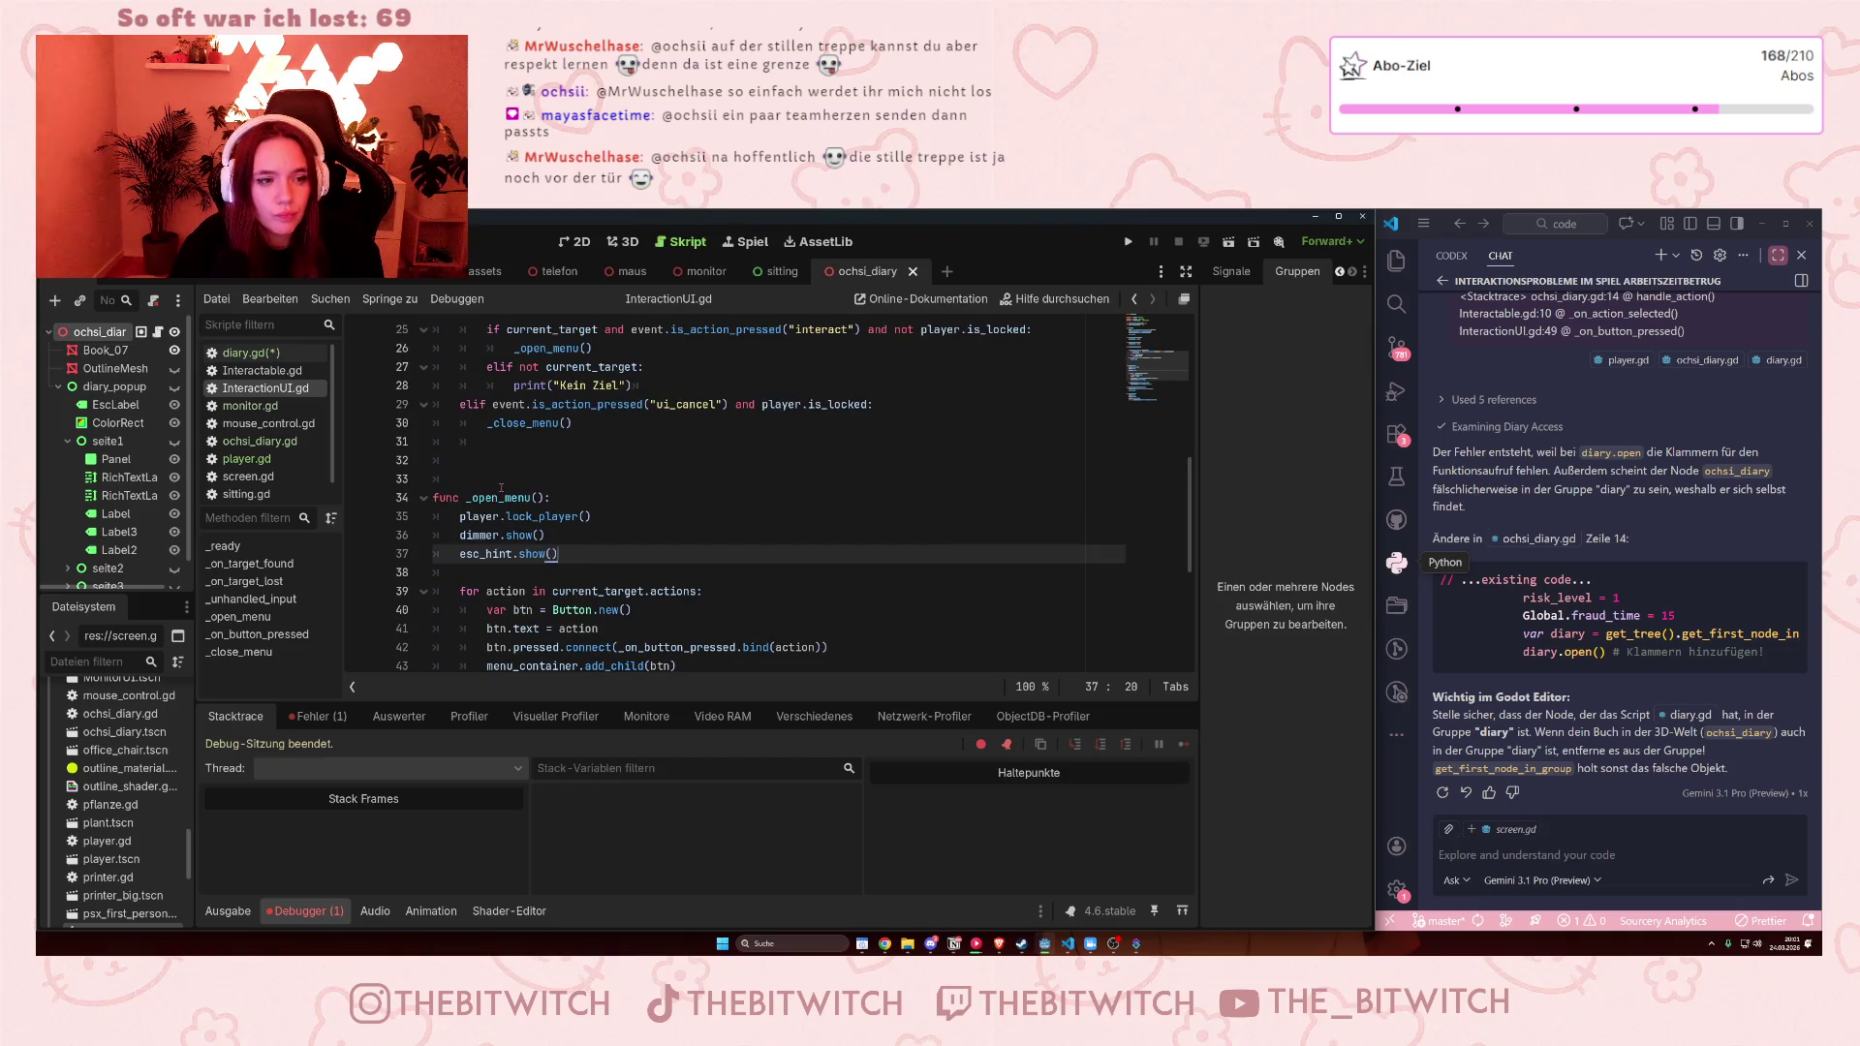
{"action": "scroll", "coordinate": [501, 487], "scroll_direction": "up", "scroll_amount": 6}
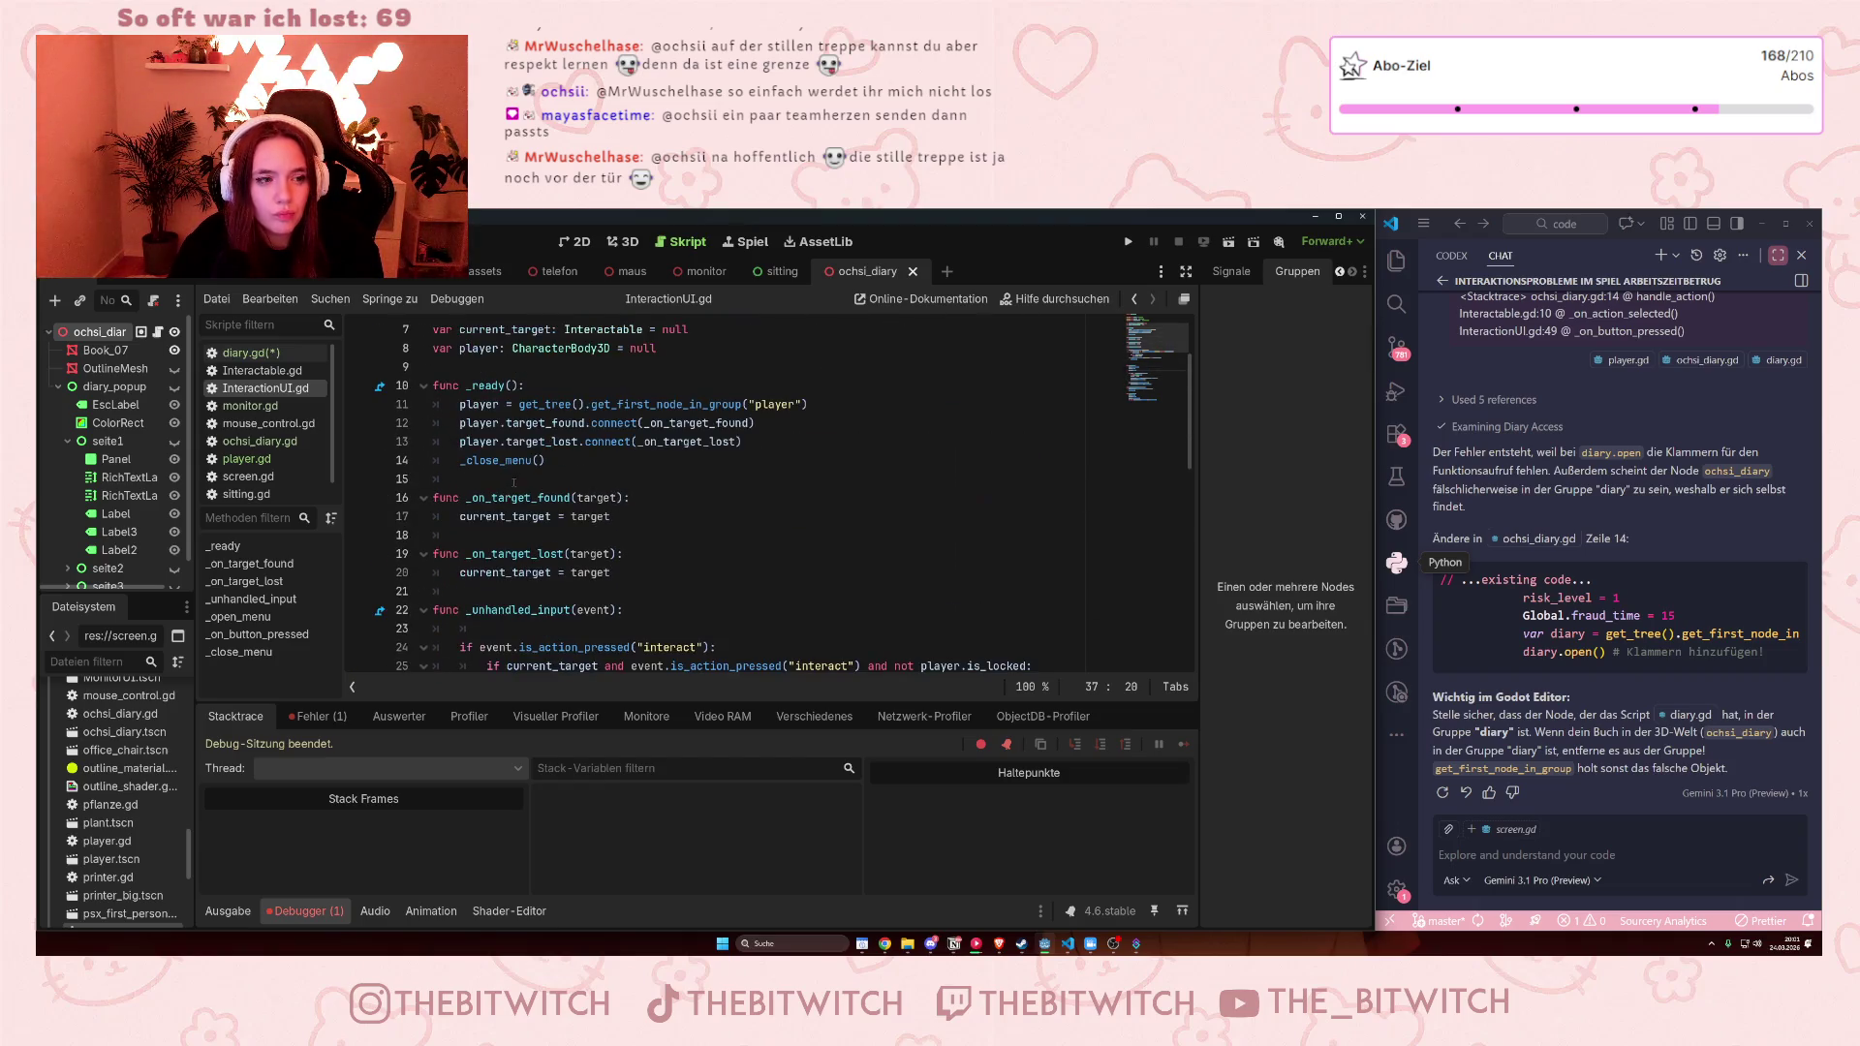
{"action": "scroll", "coordinate": [515, 485], "scroll_direction": "up", "scroll_amount": 1}
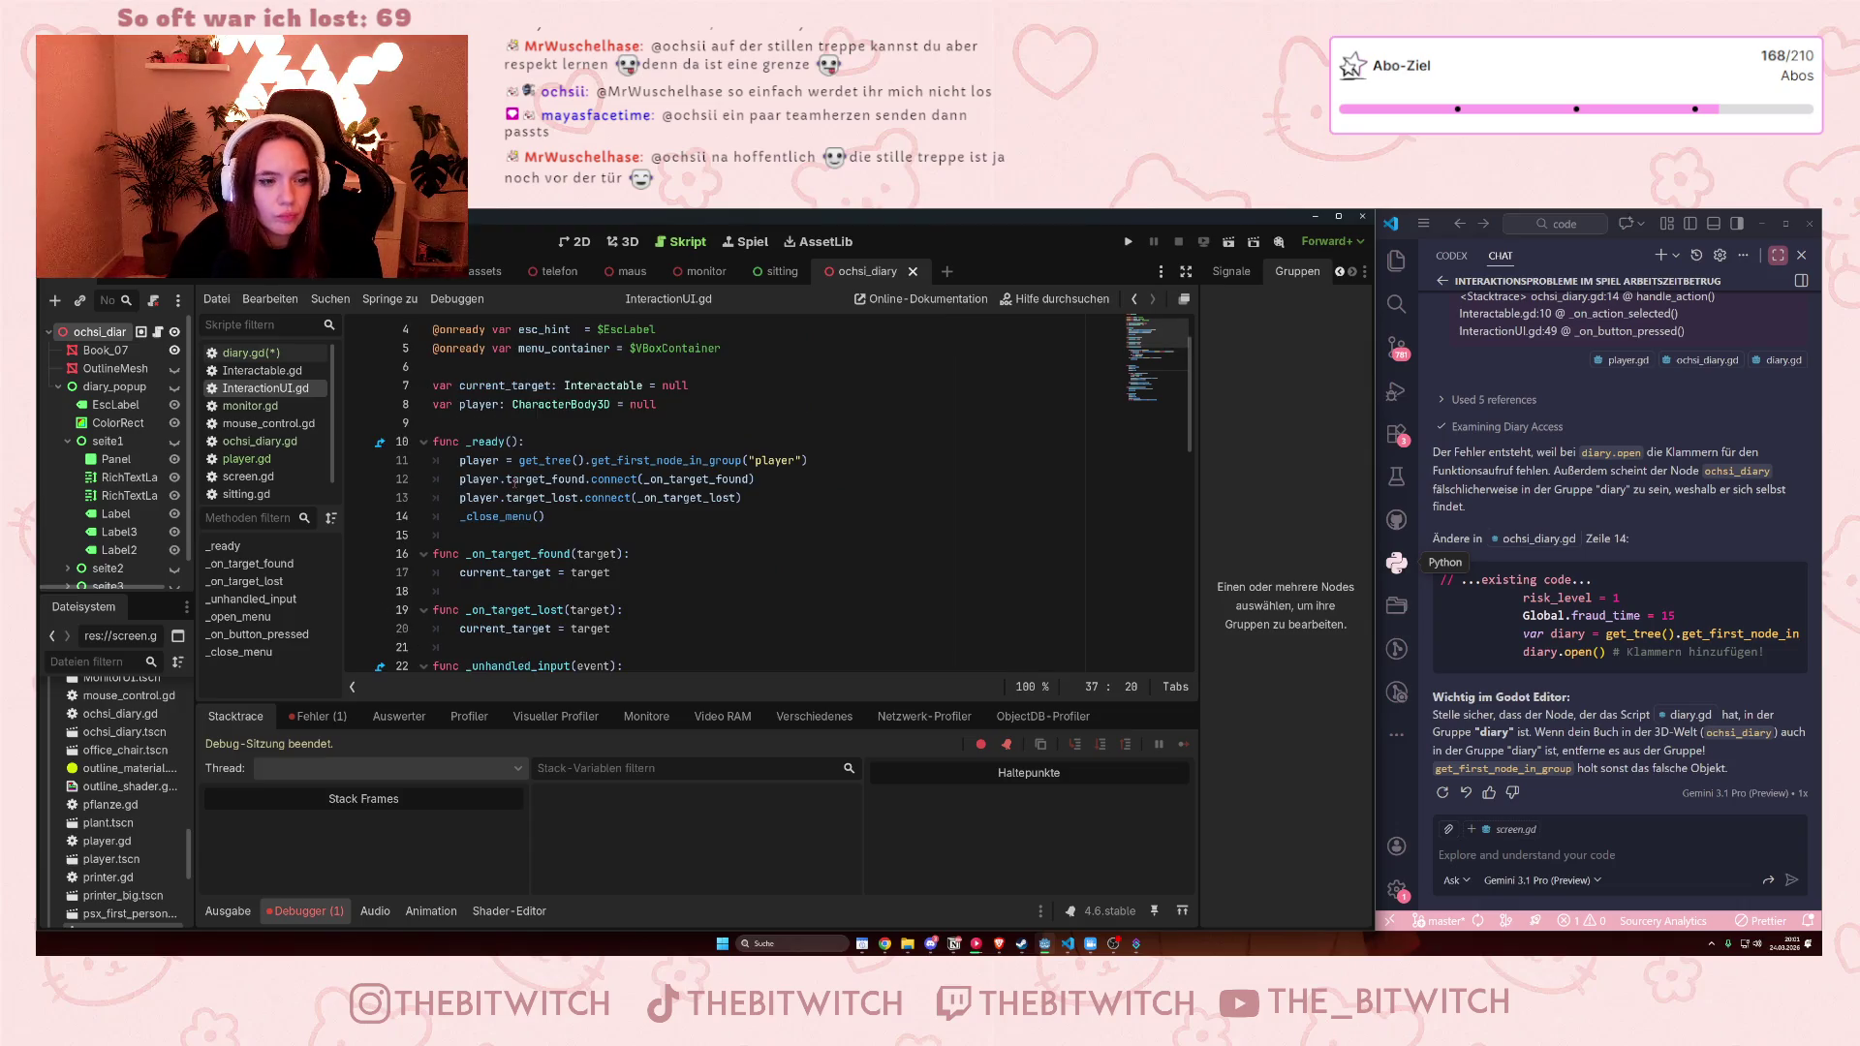
{"action": "scroll", "coordinate": [519, 482], "scroll_direction": "up", "scroll_amount": 1}
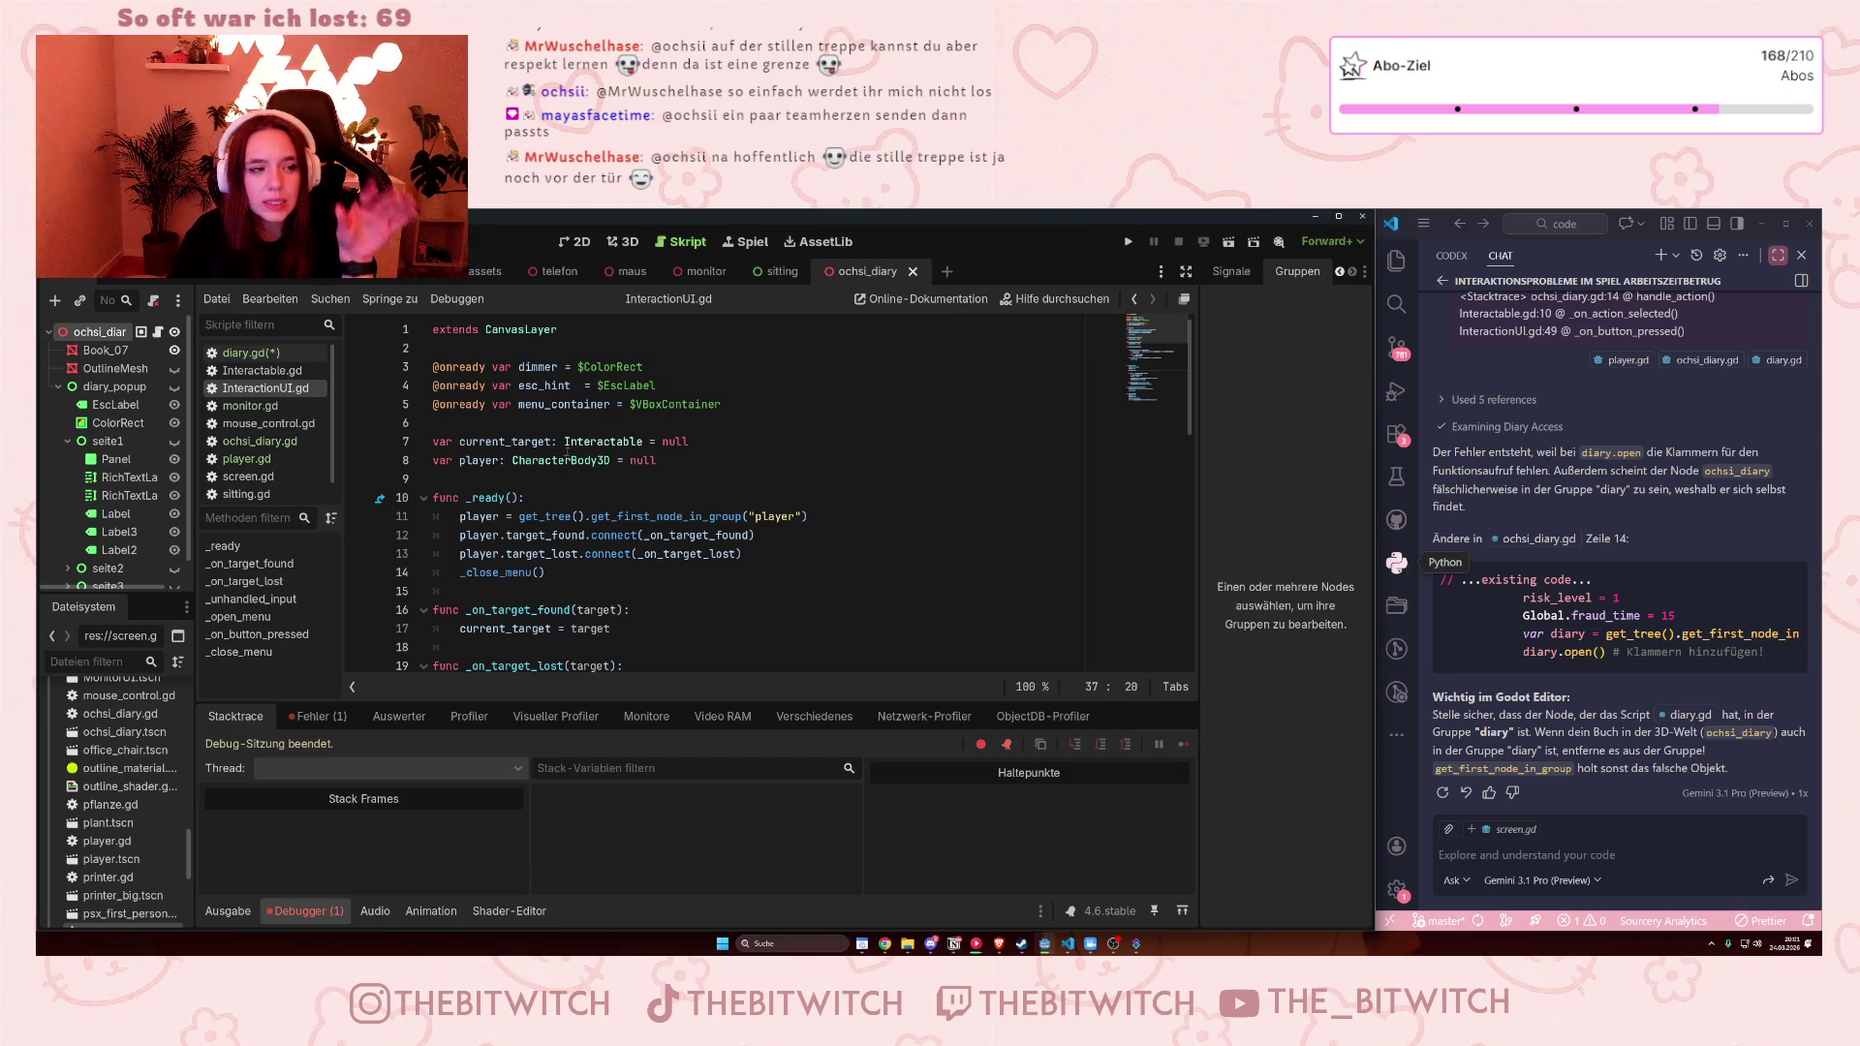
{"action": "scroll", "coordinate": [541, 436], "scroll_direction": "down", "scroll_amount": 10}
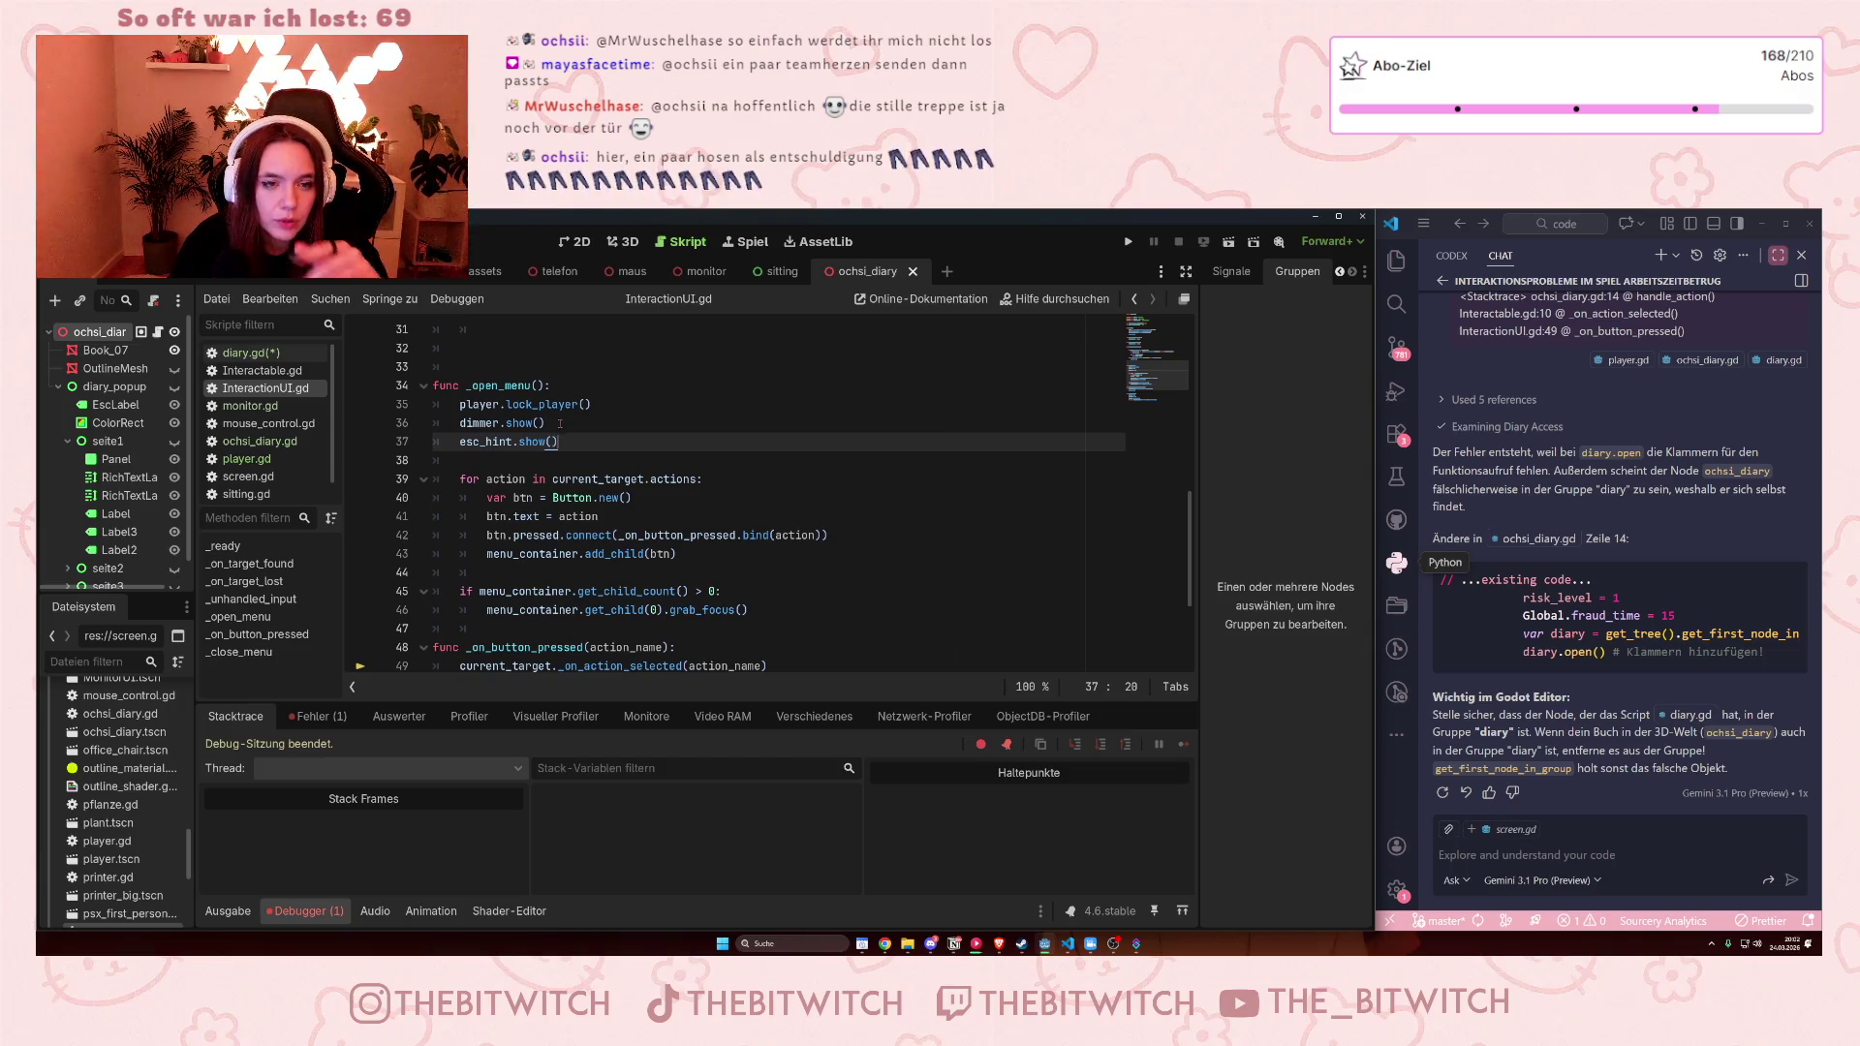
{"action": "left_click", "coordinate": [272, 354]}
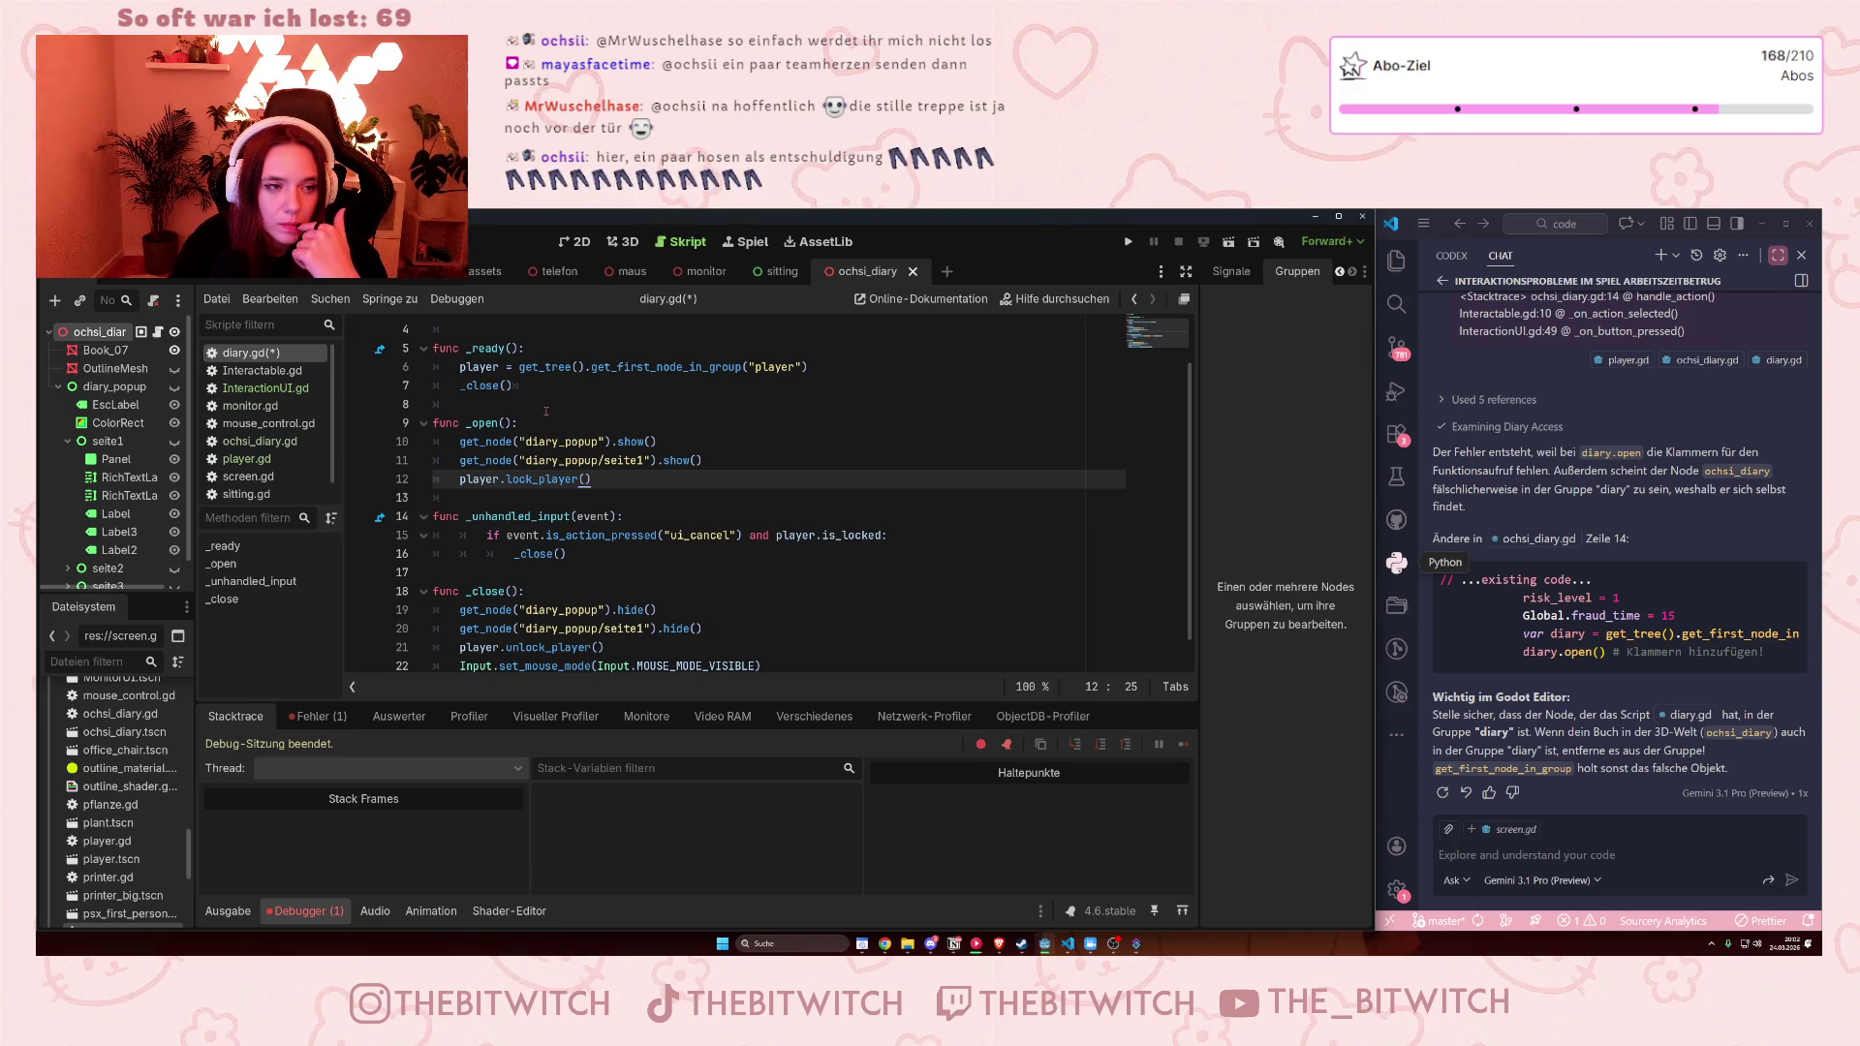
Save diary.gd and its scene with Ctrl+S from blank line 8
{"action": "scroll", "coordinate": [548, 410], "scroll_direction": "up", "scroll_amount": 1}
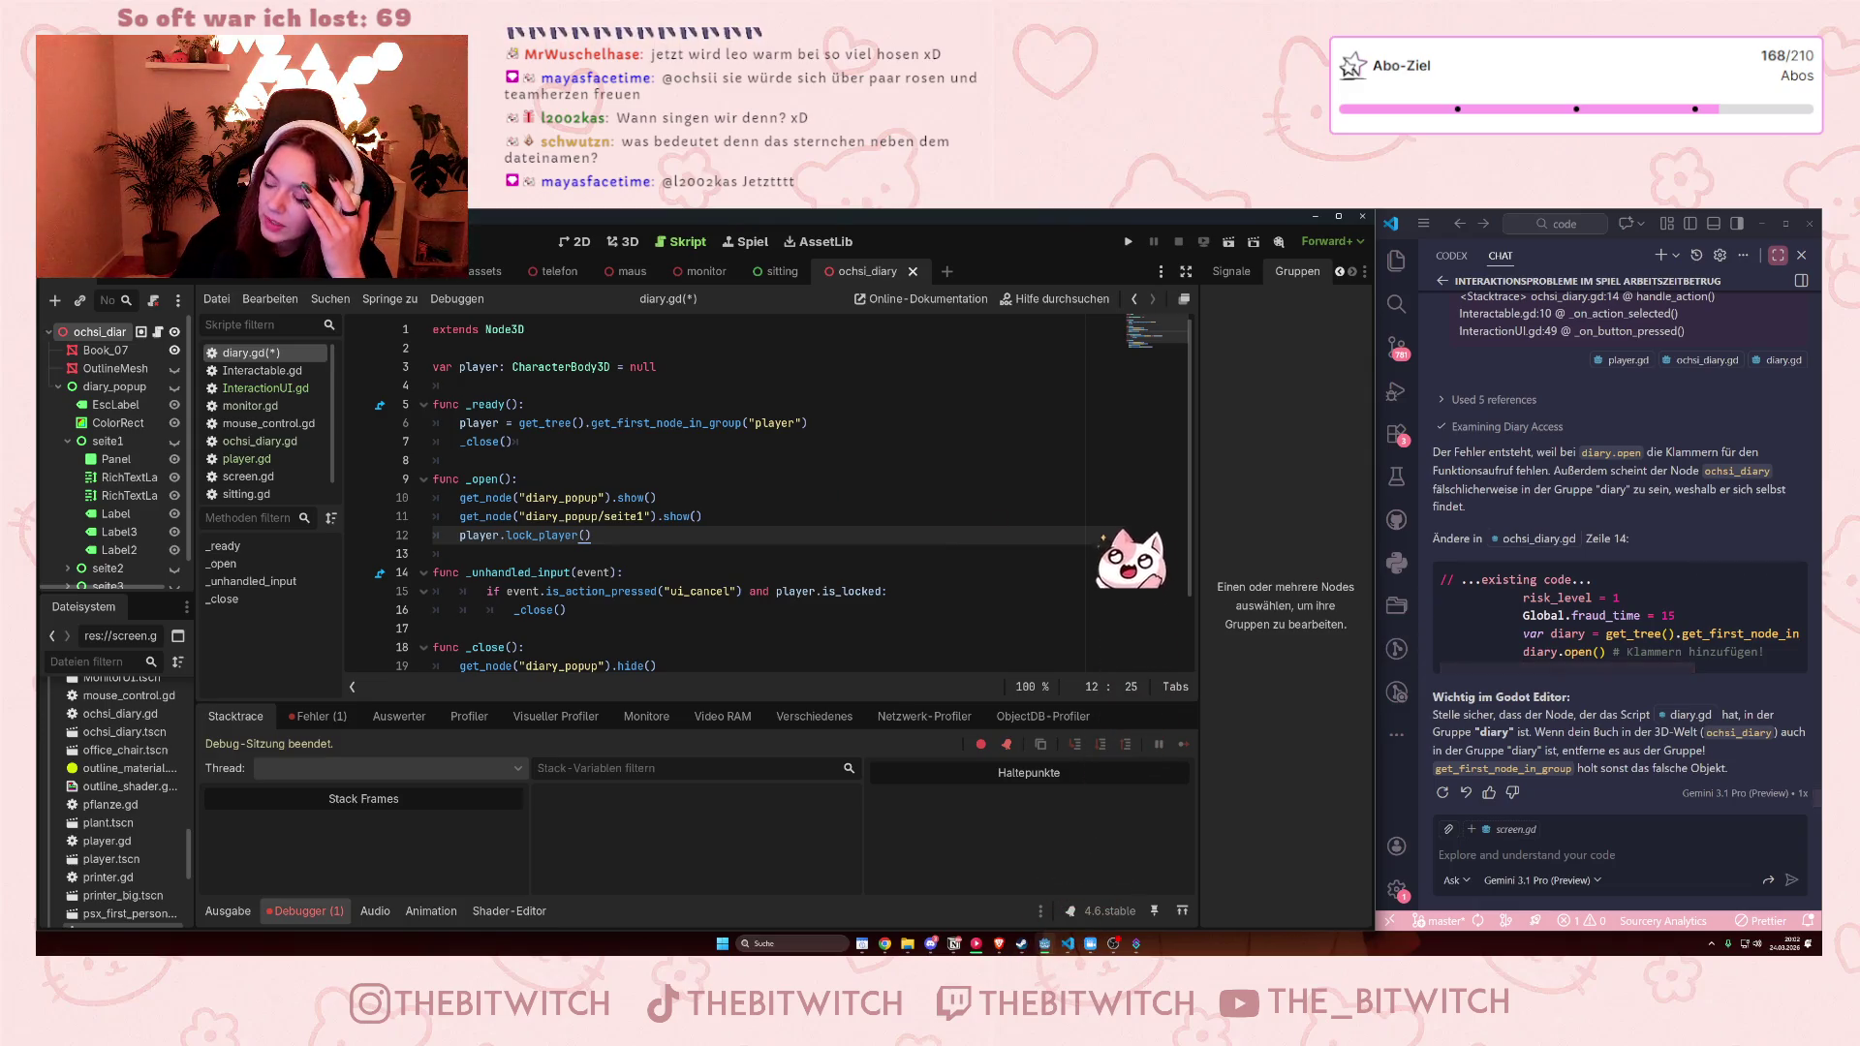
{"action": "left_click", "coordinate": [755, 461]}
{"action": "key", "text": "ctrl+s"}
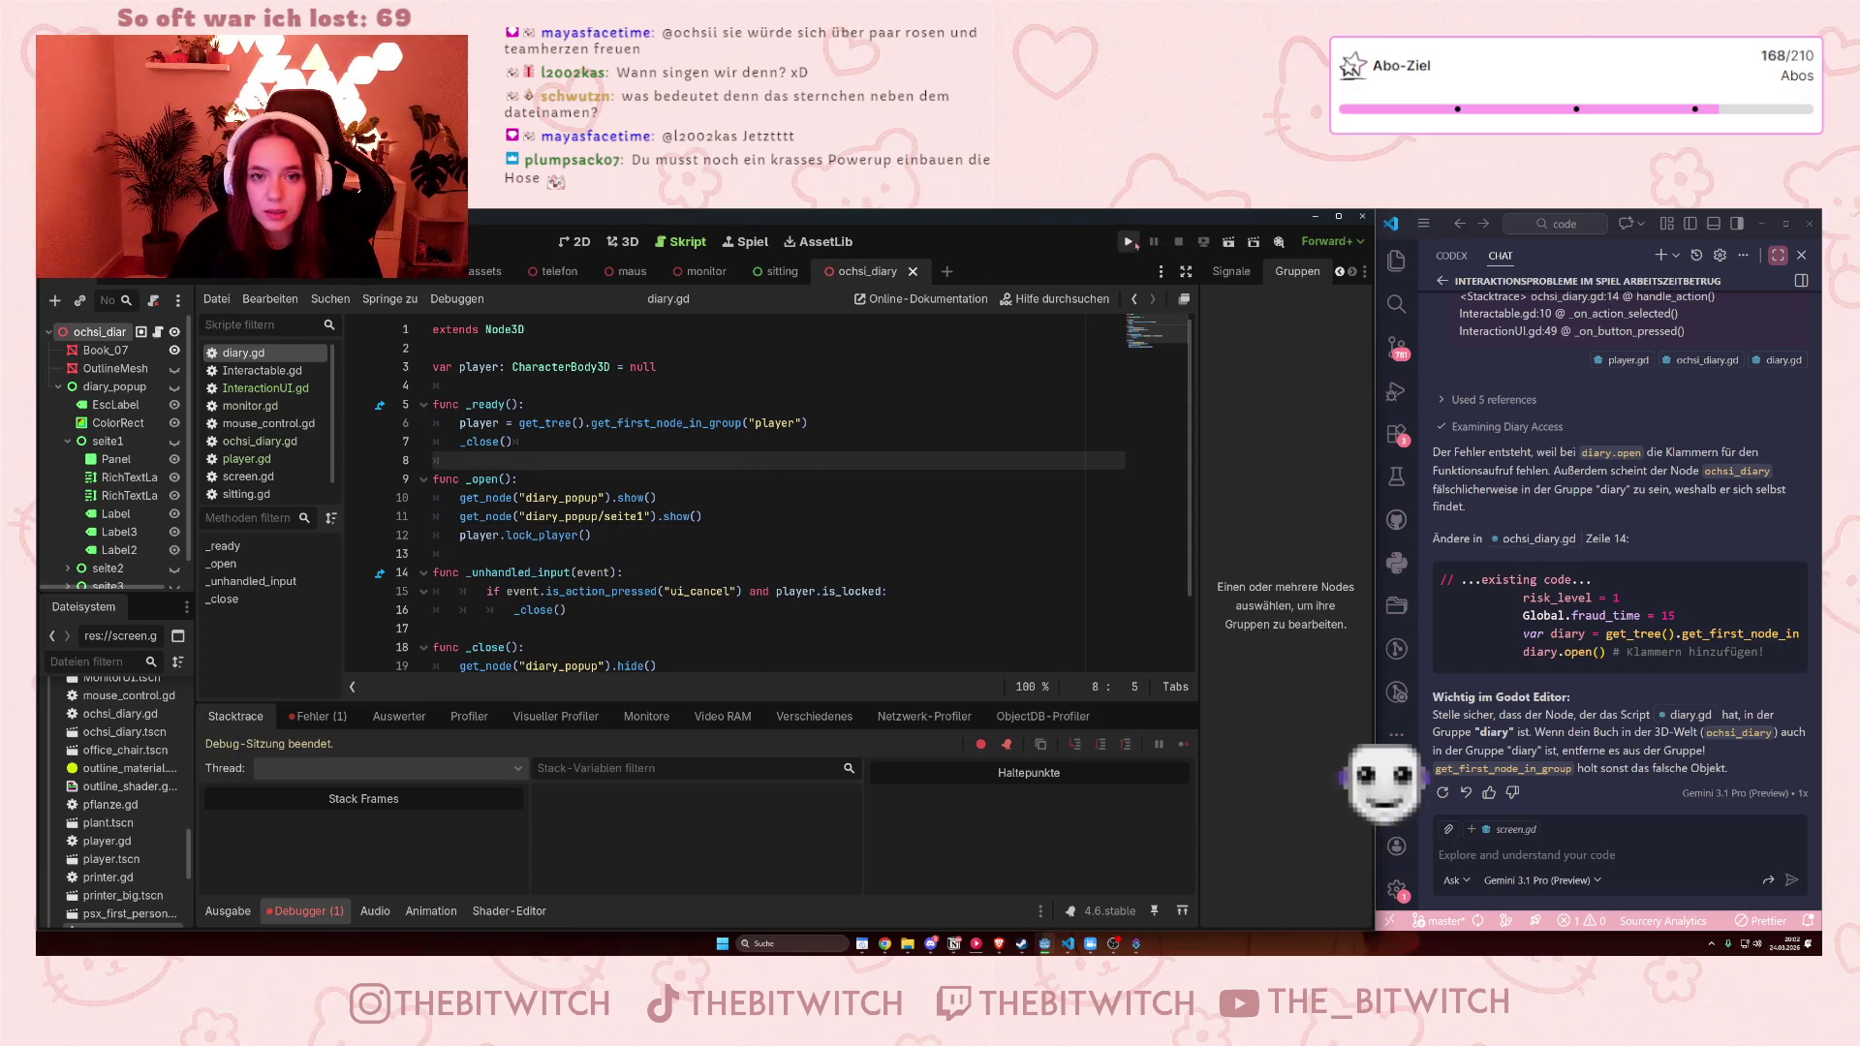
Run the game, walk to the desk and read the diary's Tag 1 entry, then stop the game
{"action": "left_click", "coordinate": [1128, 242]}
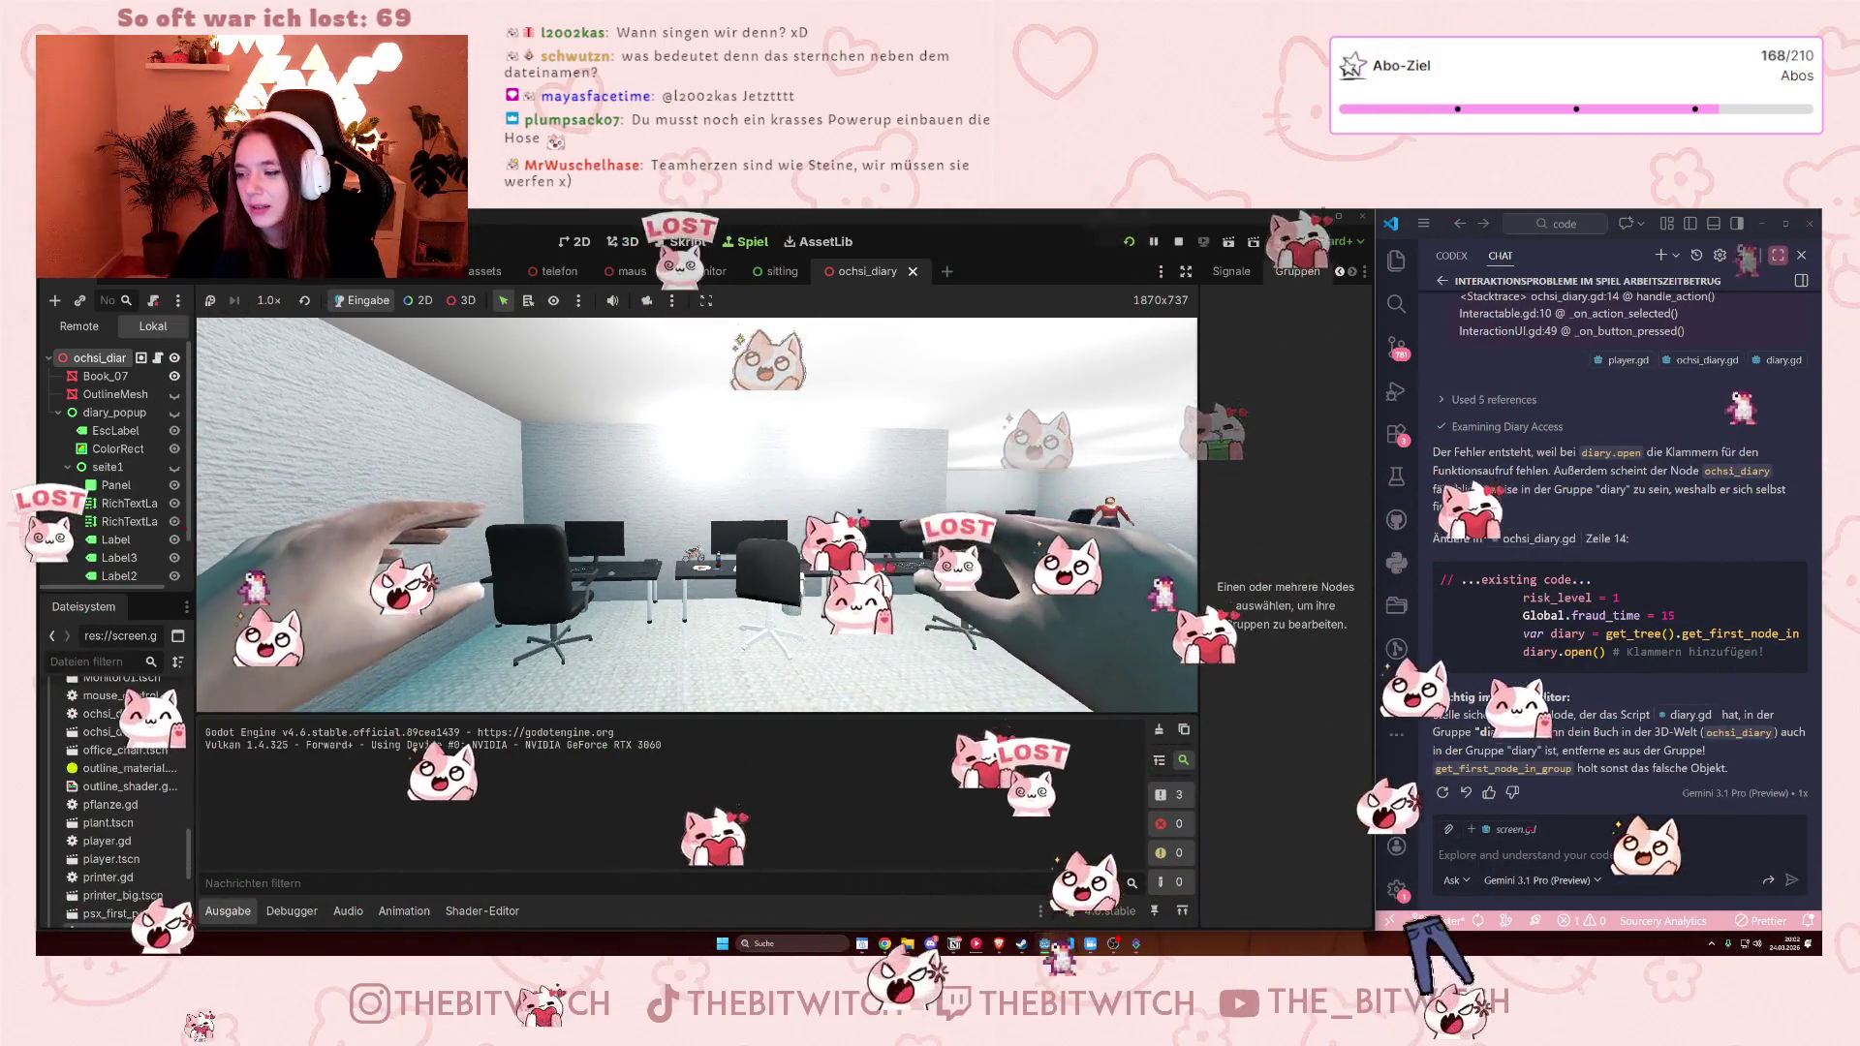
{"action": "key", "text": "w"}
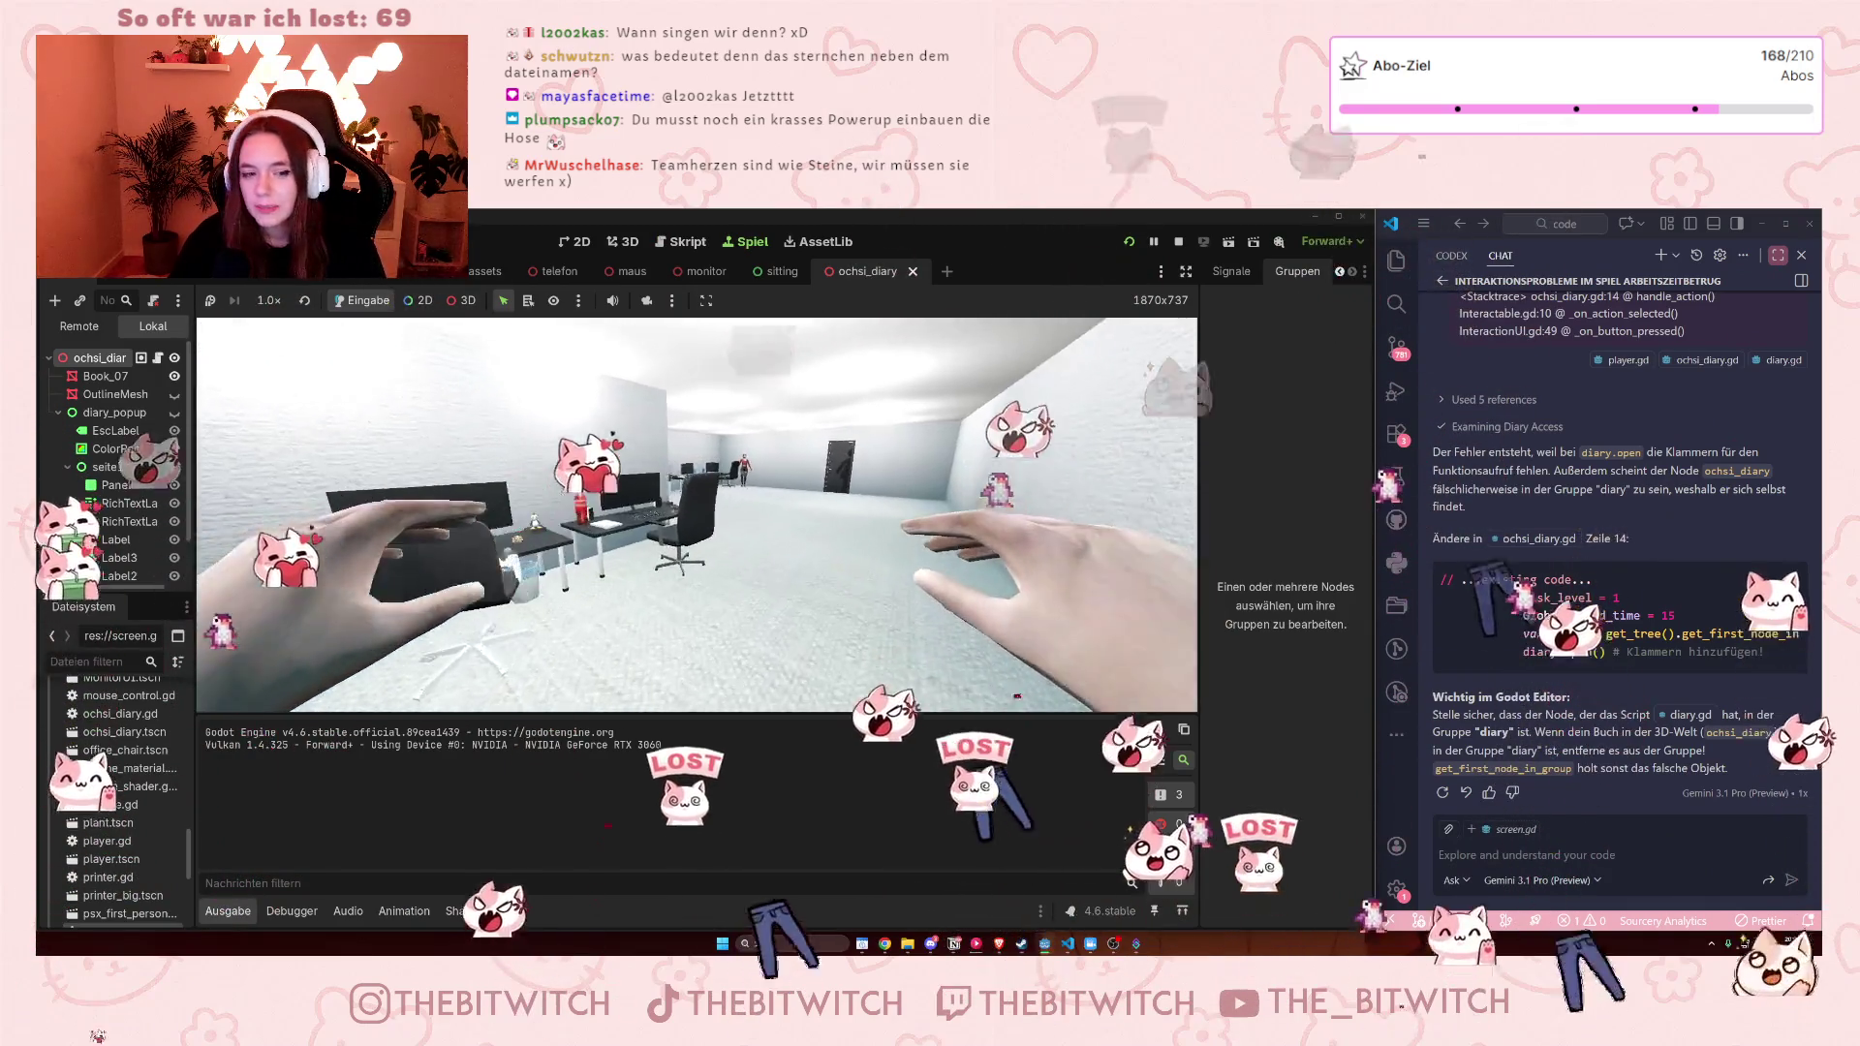
{"action": "key", "text": "w"}
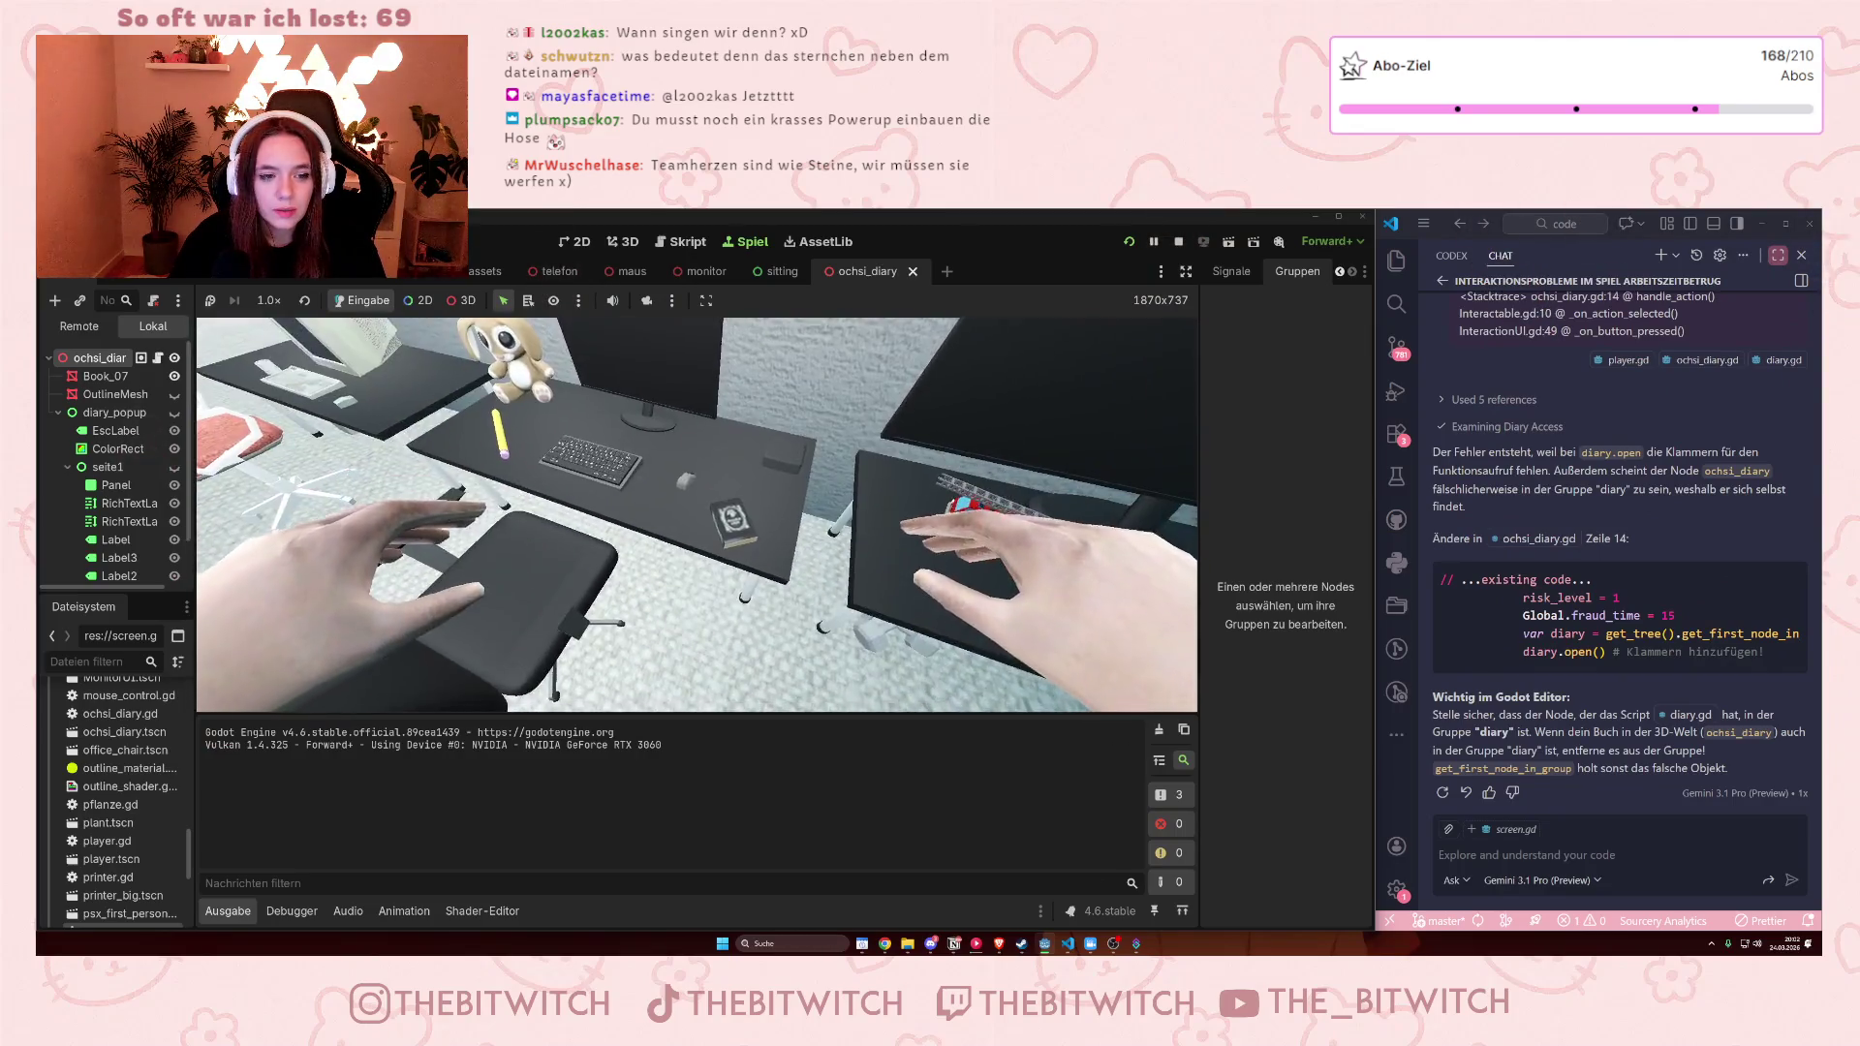
{"action": "key", "text": "e"}
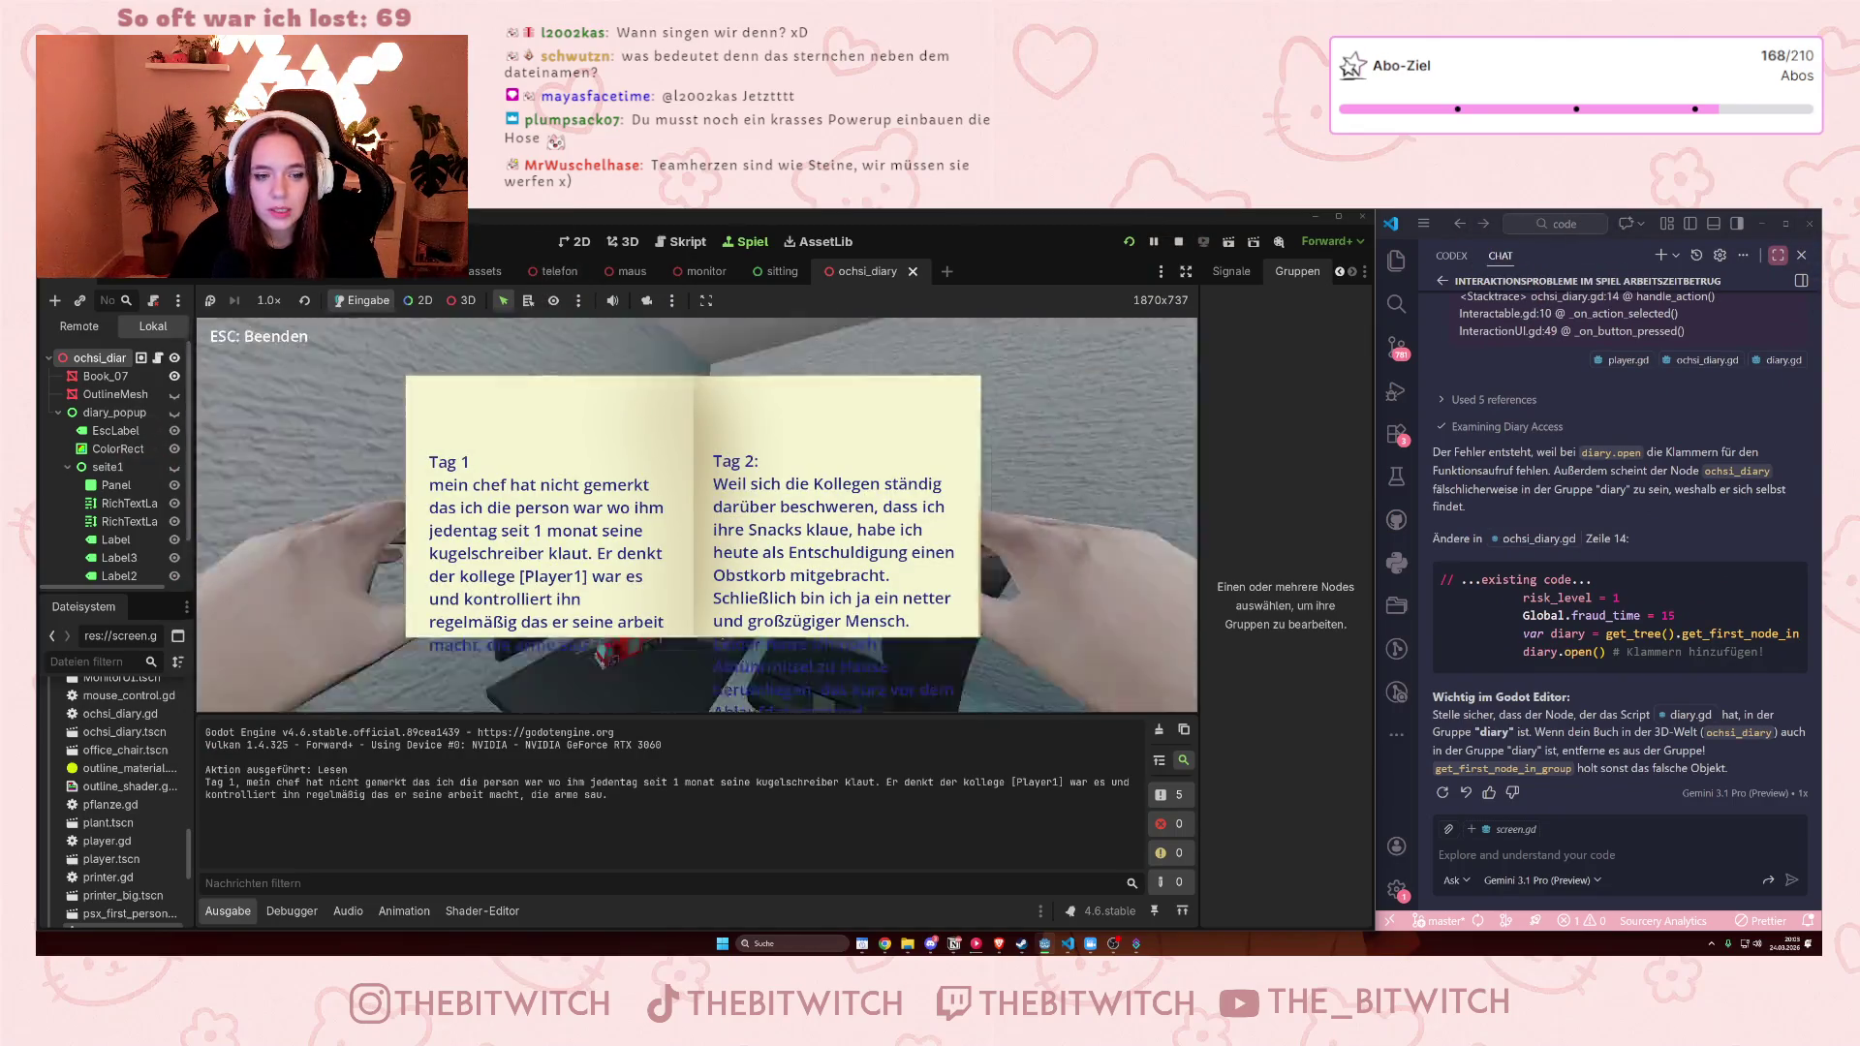
{"action": "key", "text": "ctrl"}
{"action": "key", "text": "ctrl"}
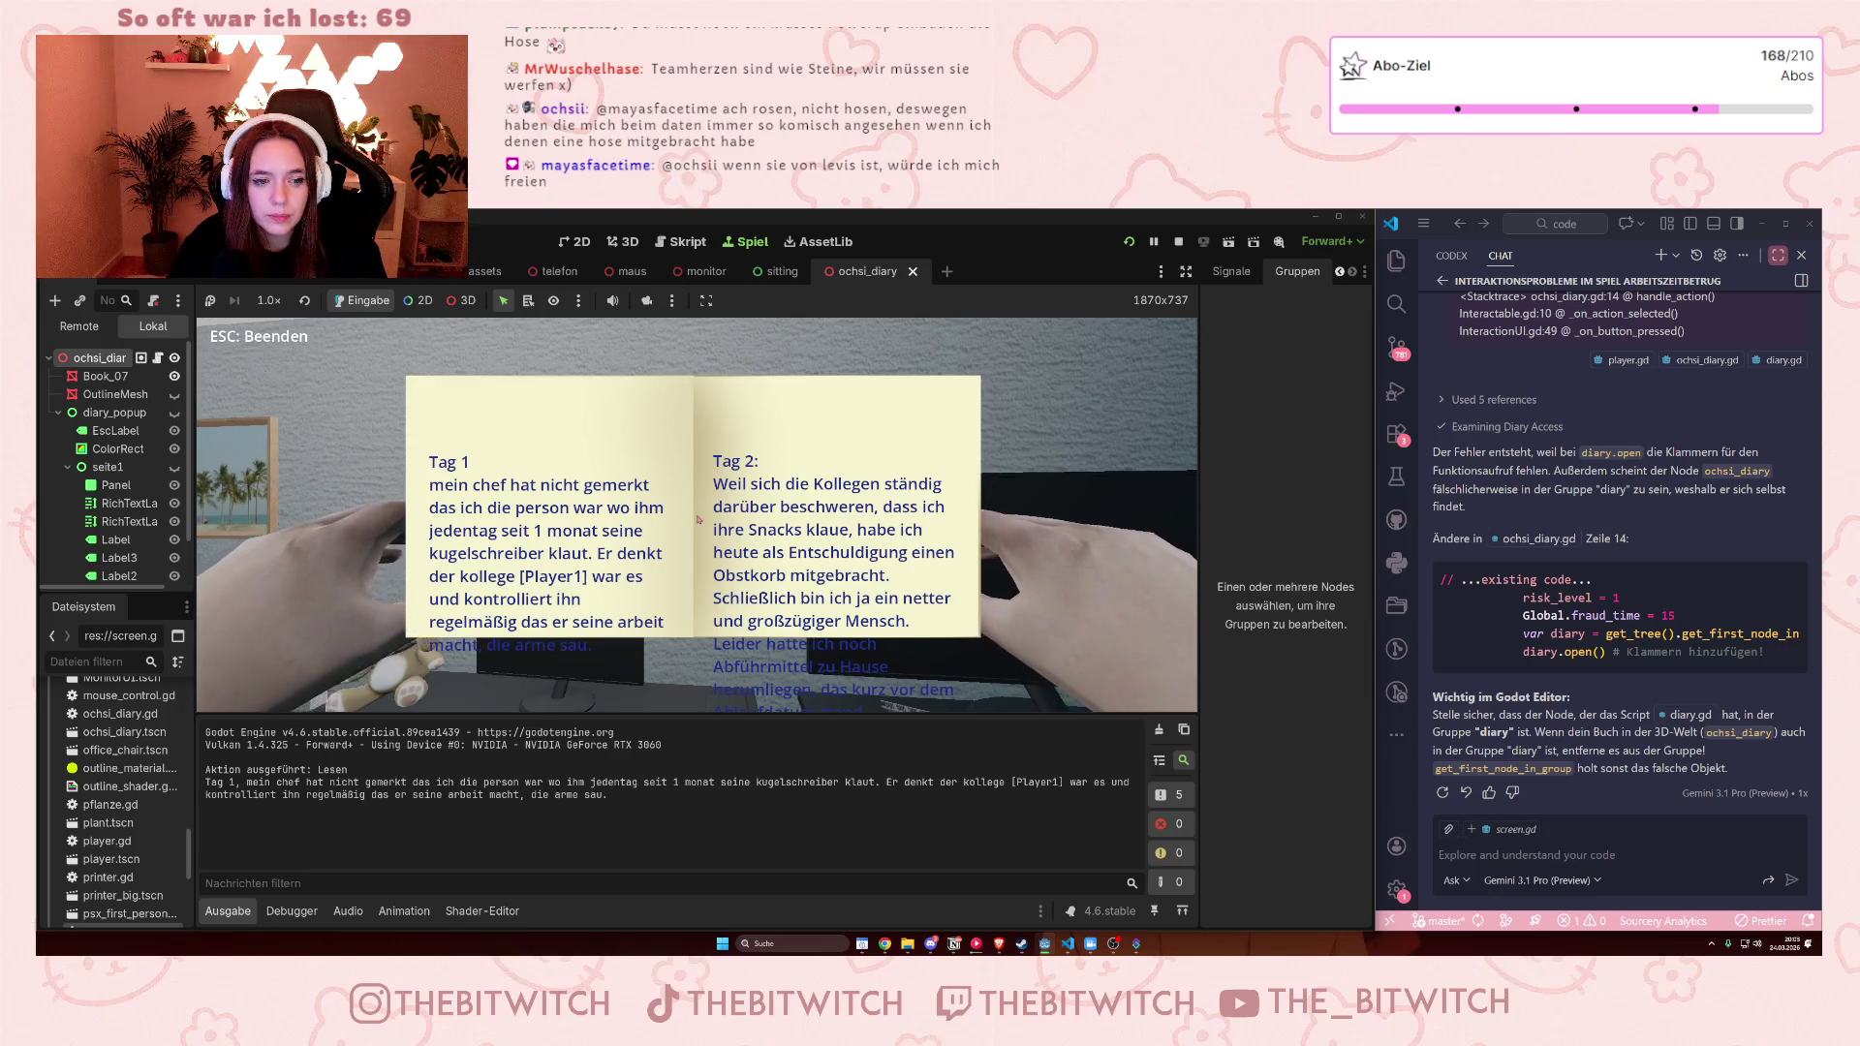
{"action": "left_click", "coordinate": [1178, 242]}
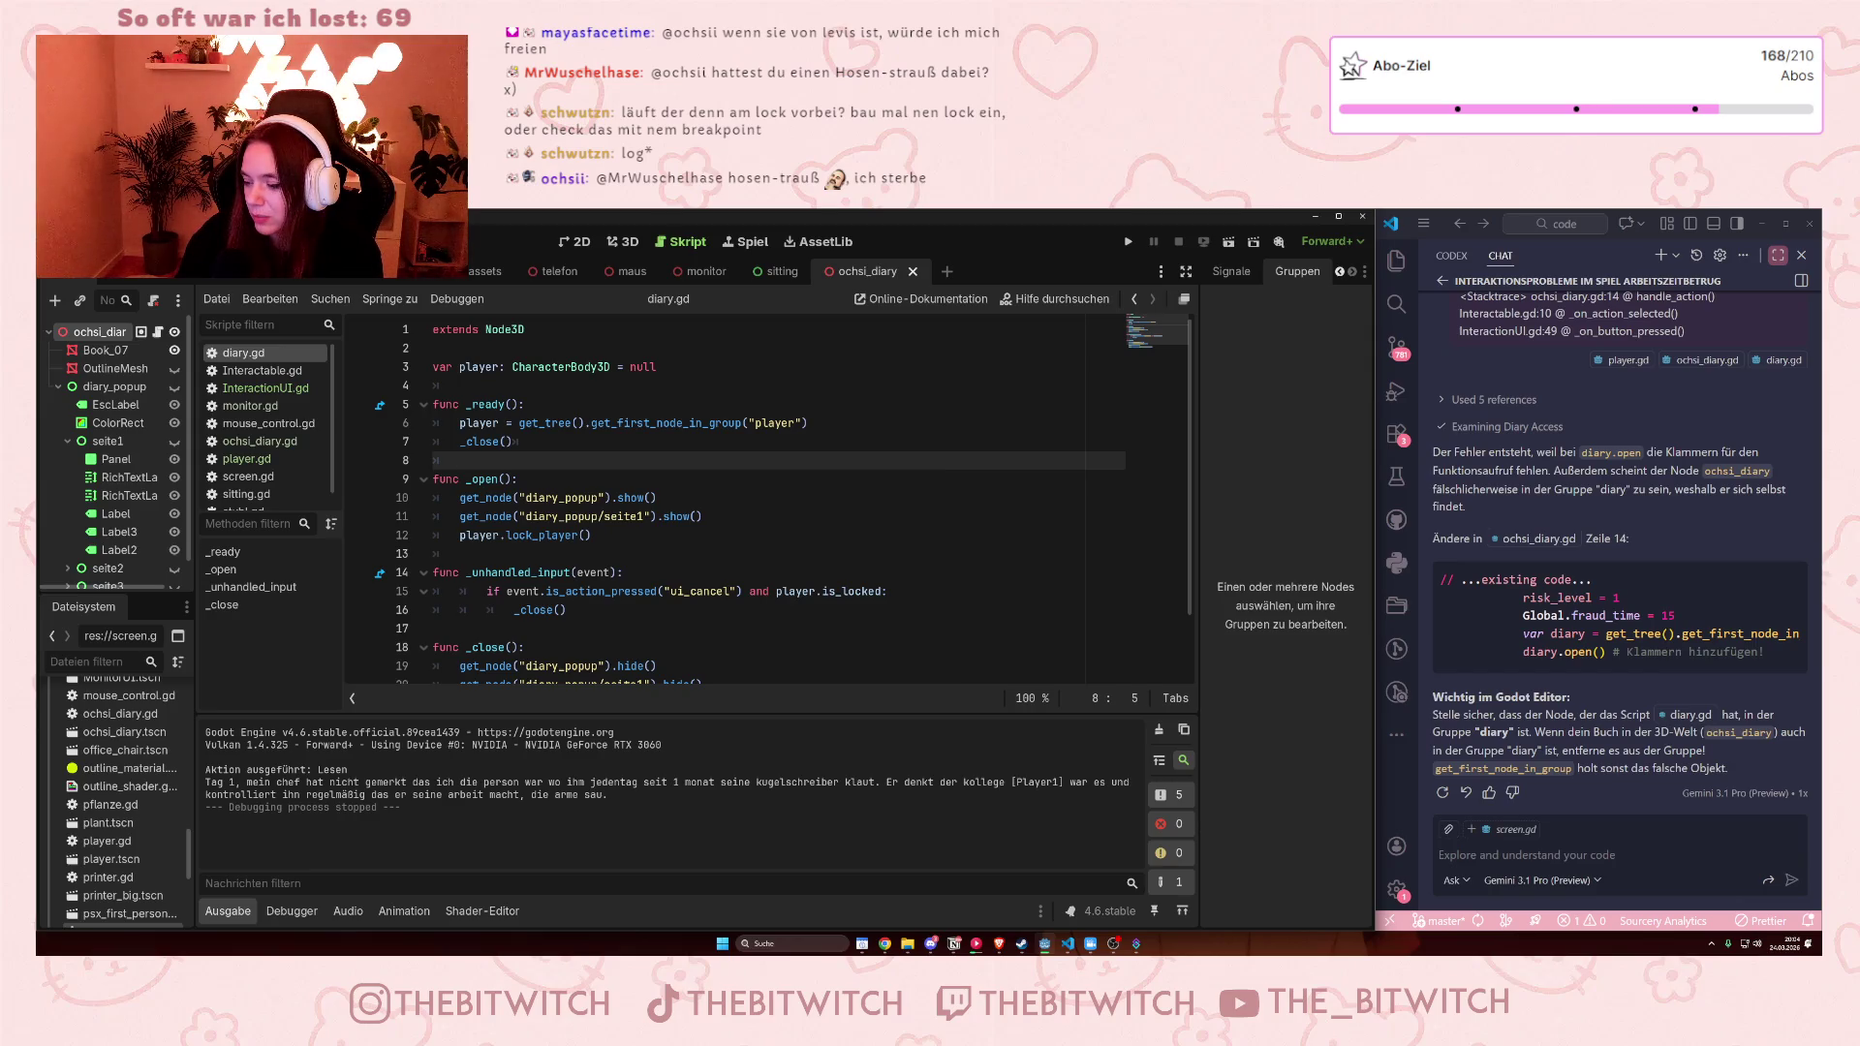
Add a breakpoint at diary.gd line 12 (lock_player), run the game and read the diary to hit it
{"action": "left_click", "coordinate": [479, 534]}
{"action": "left_click", "coordinate": [360, 537]}
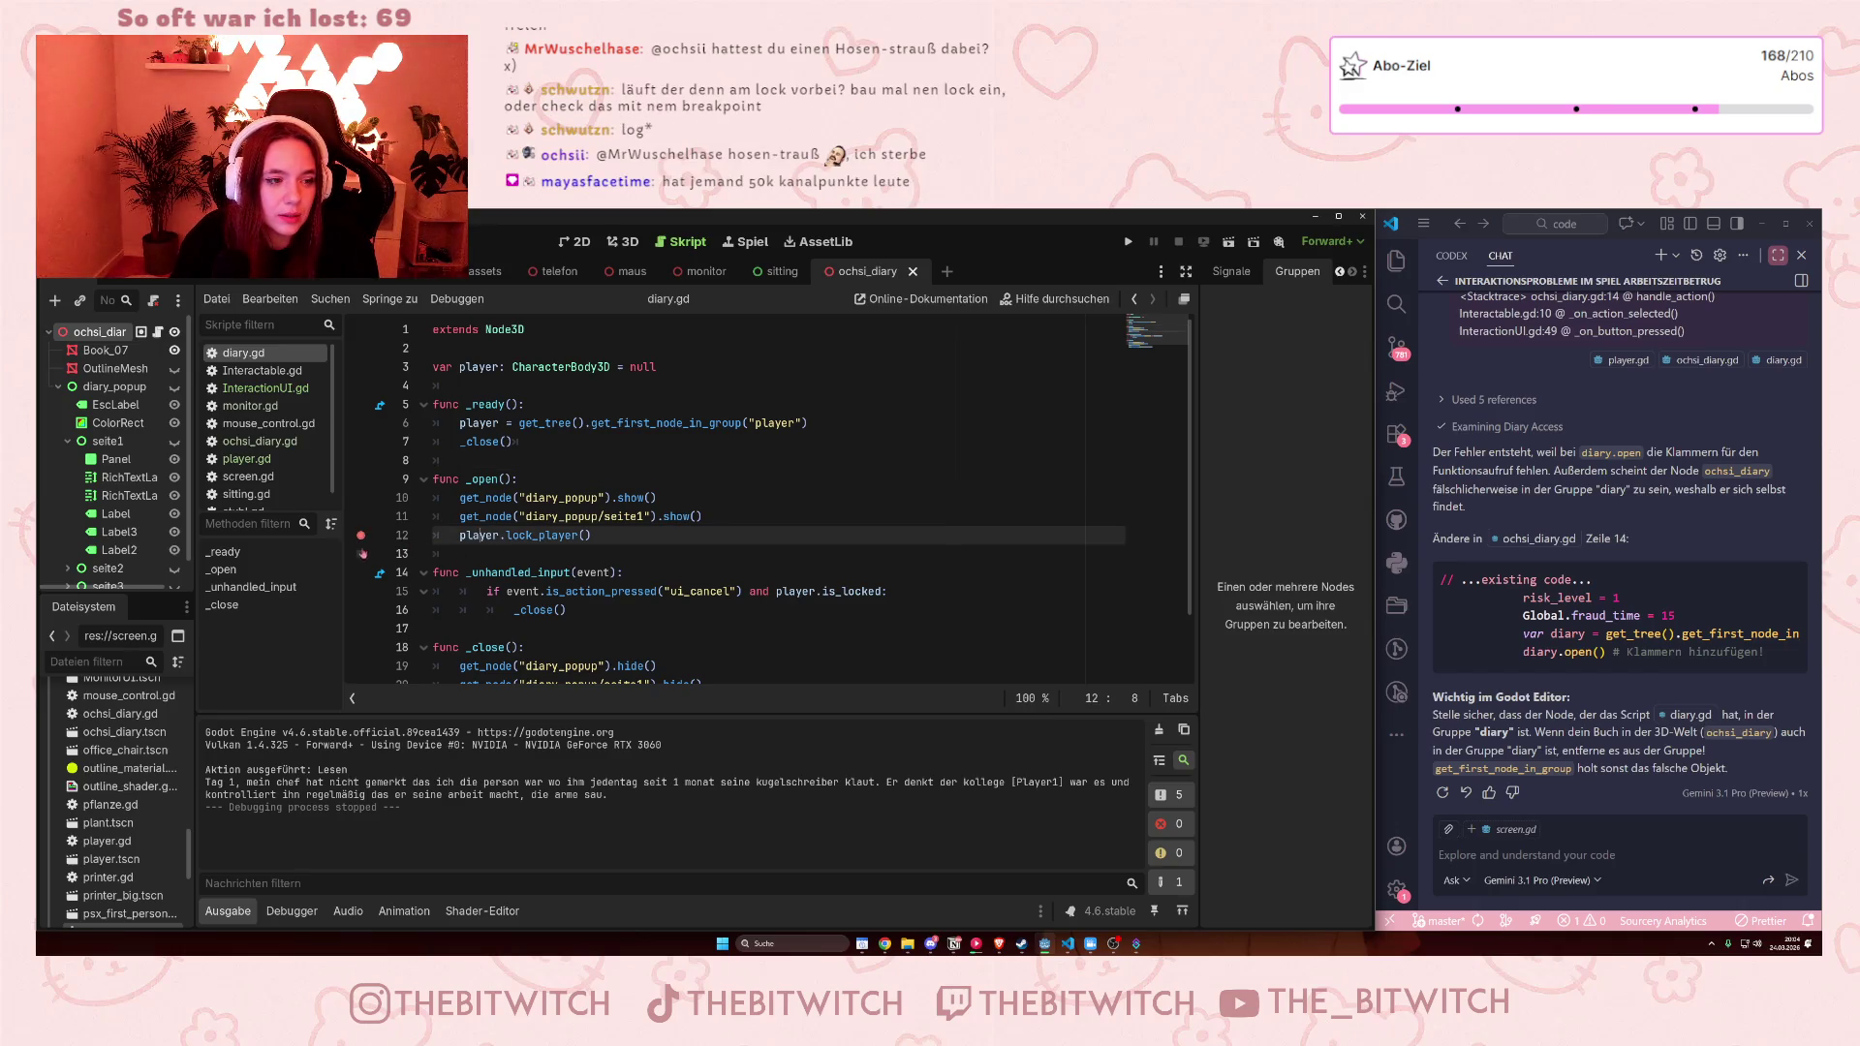
{"action": "left_click", "coordinate": [1128, 241]}
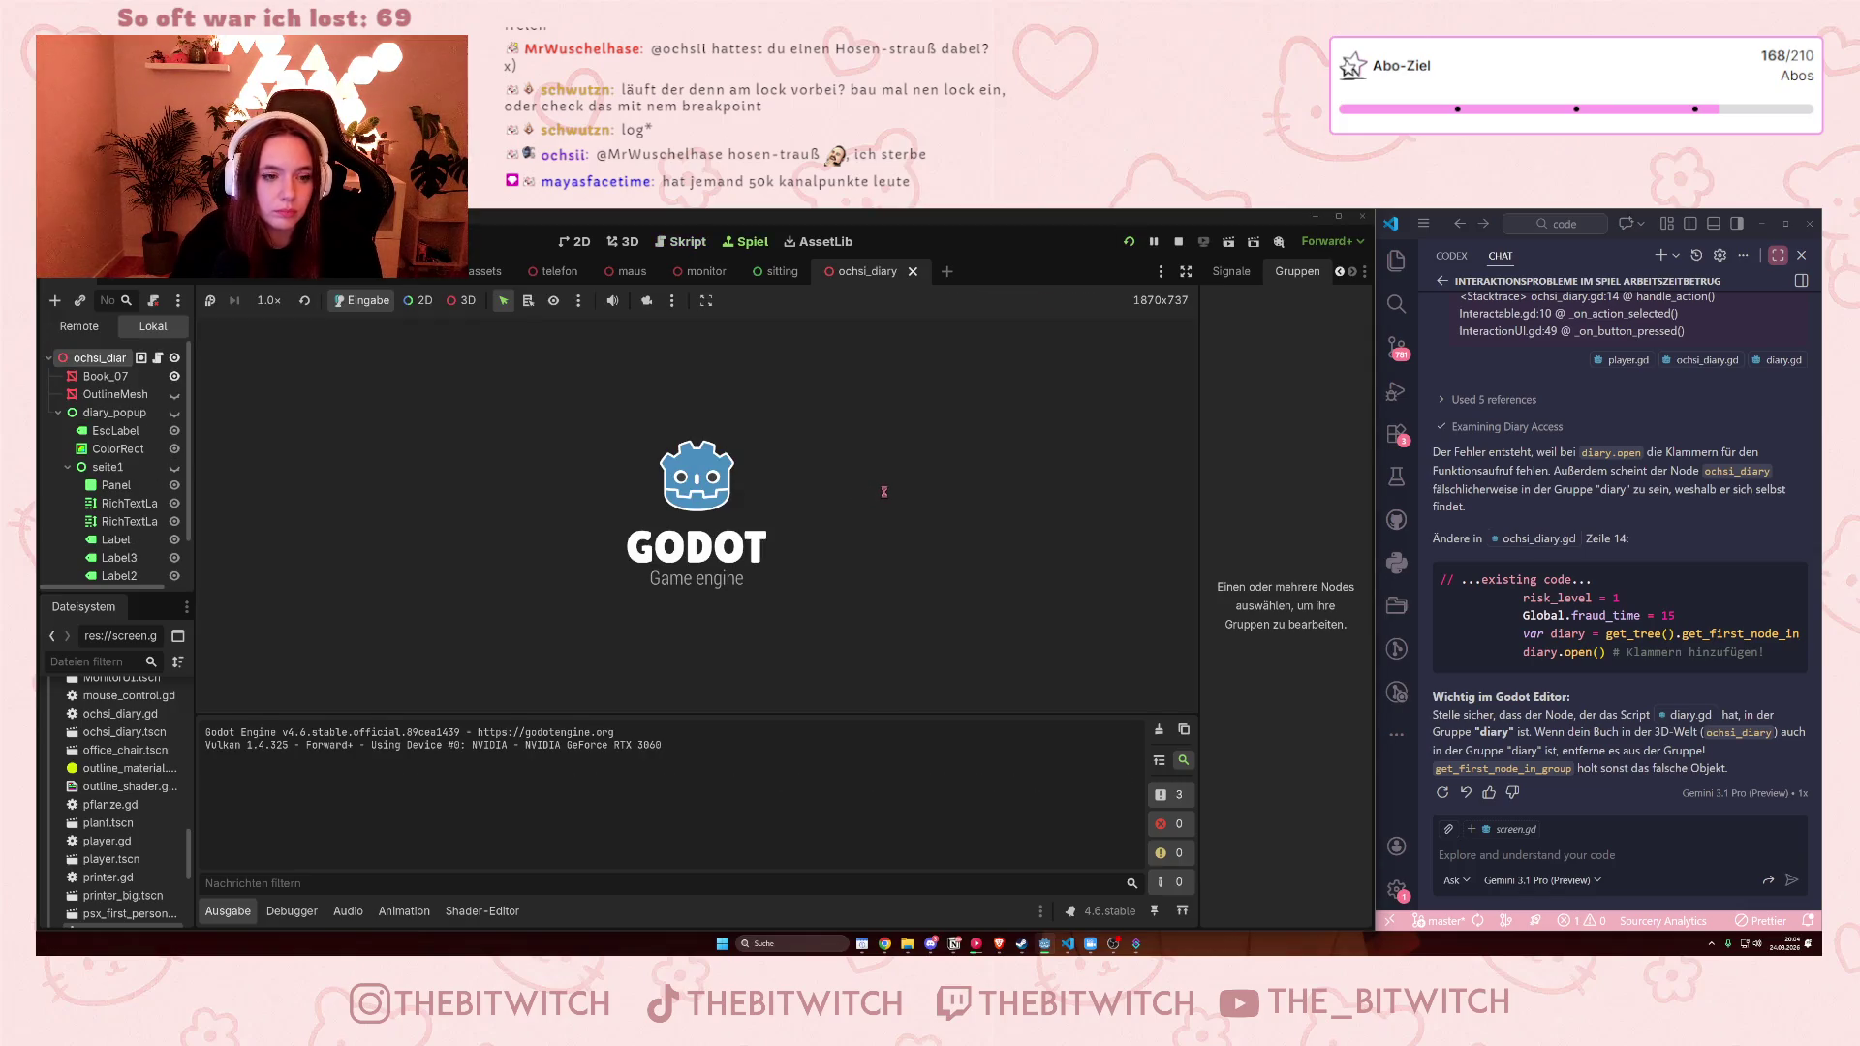
{"action": "key", "text": "w"}
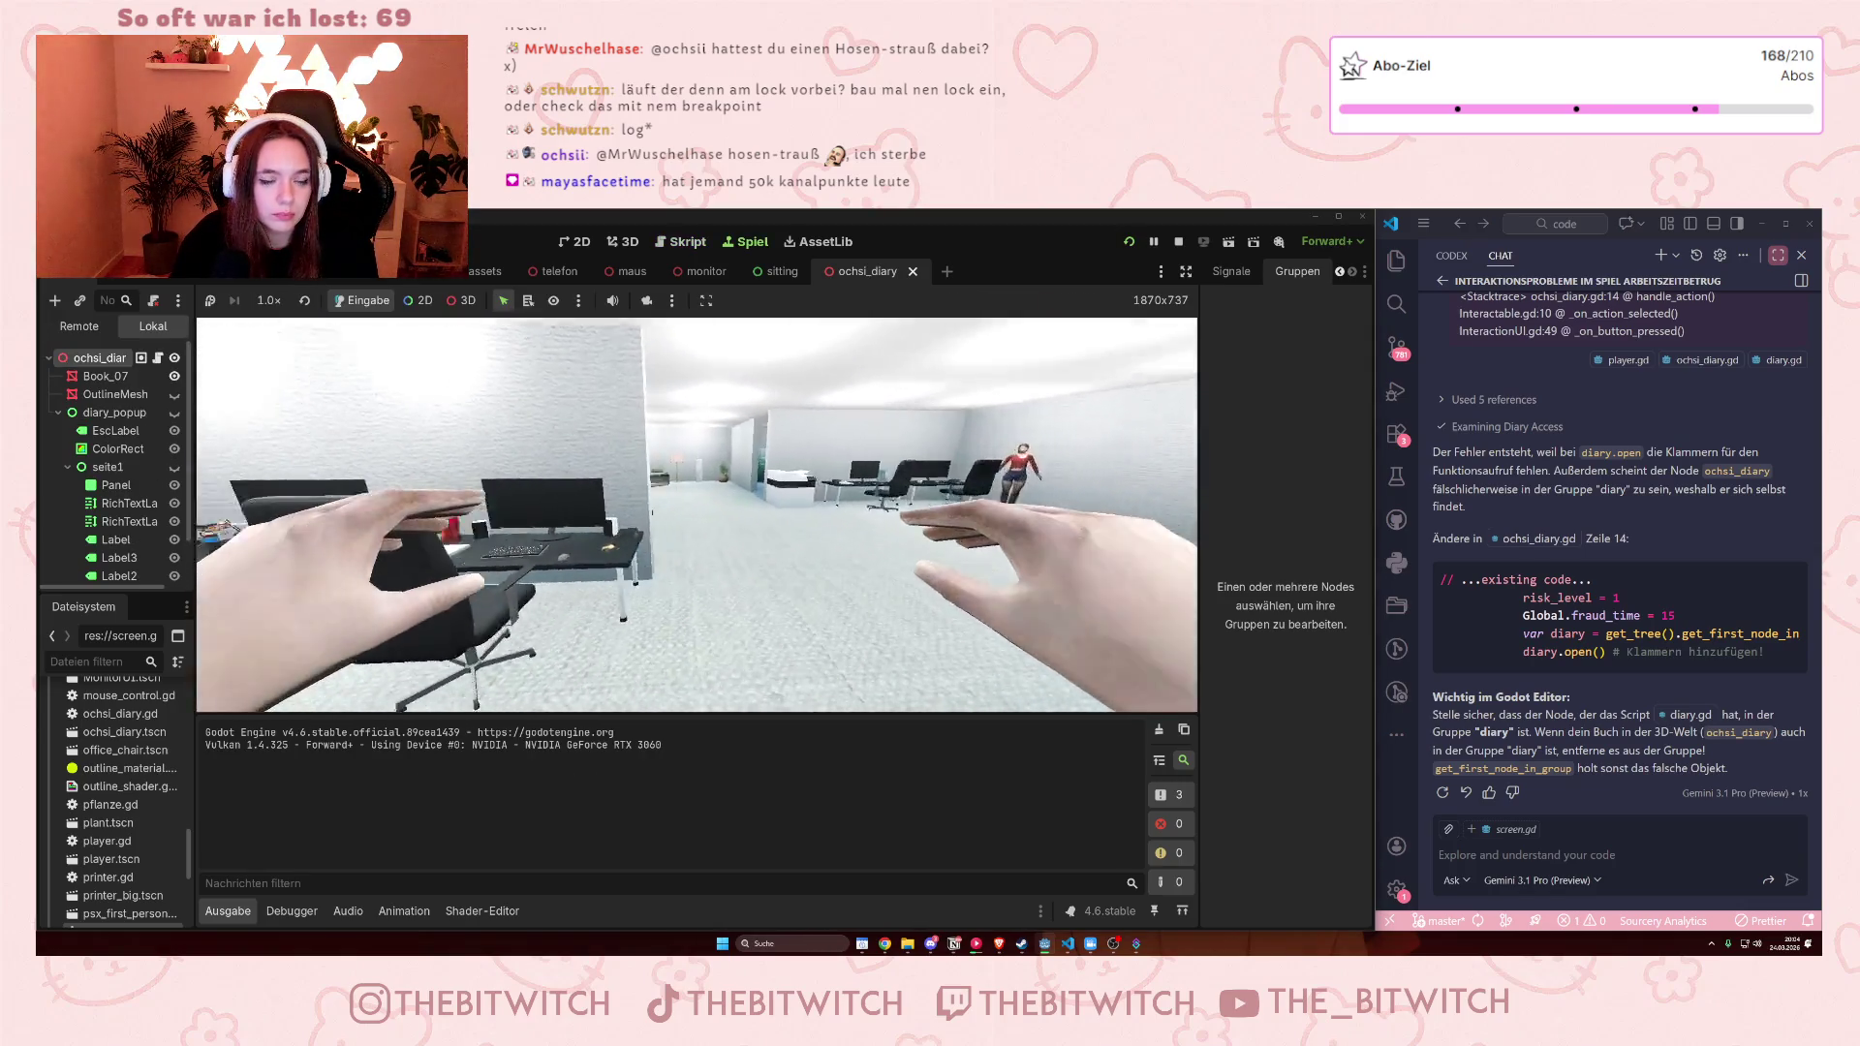
{"action": "key", "text": "w"}
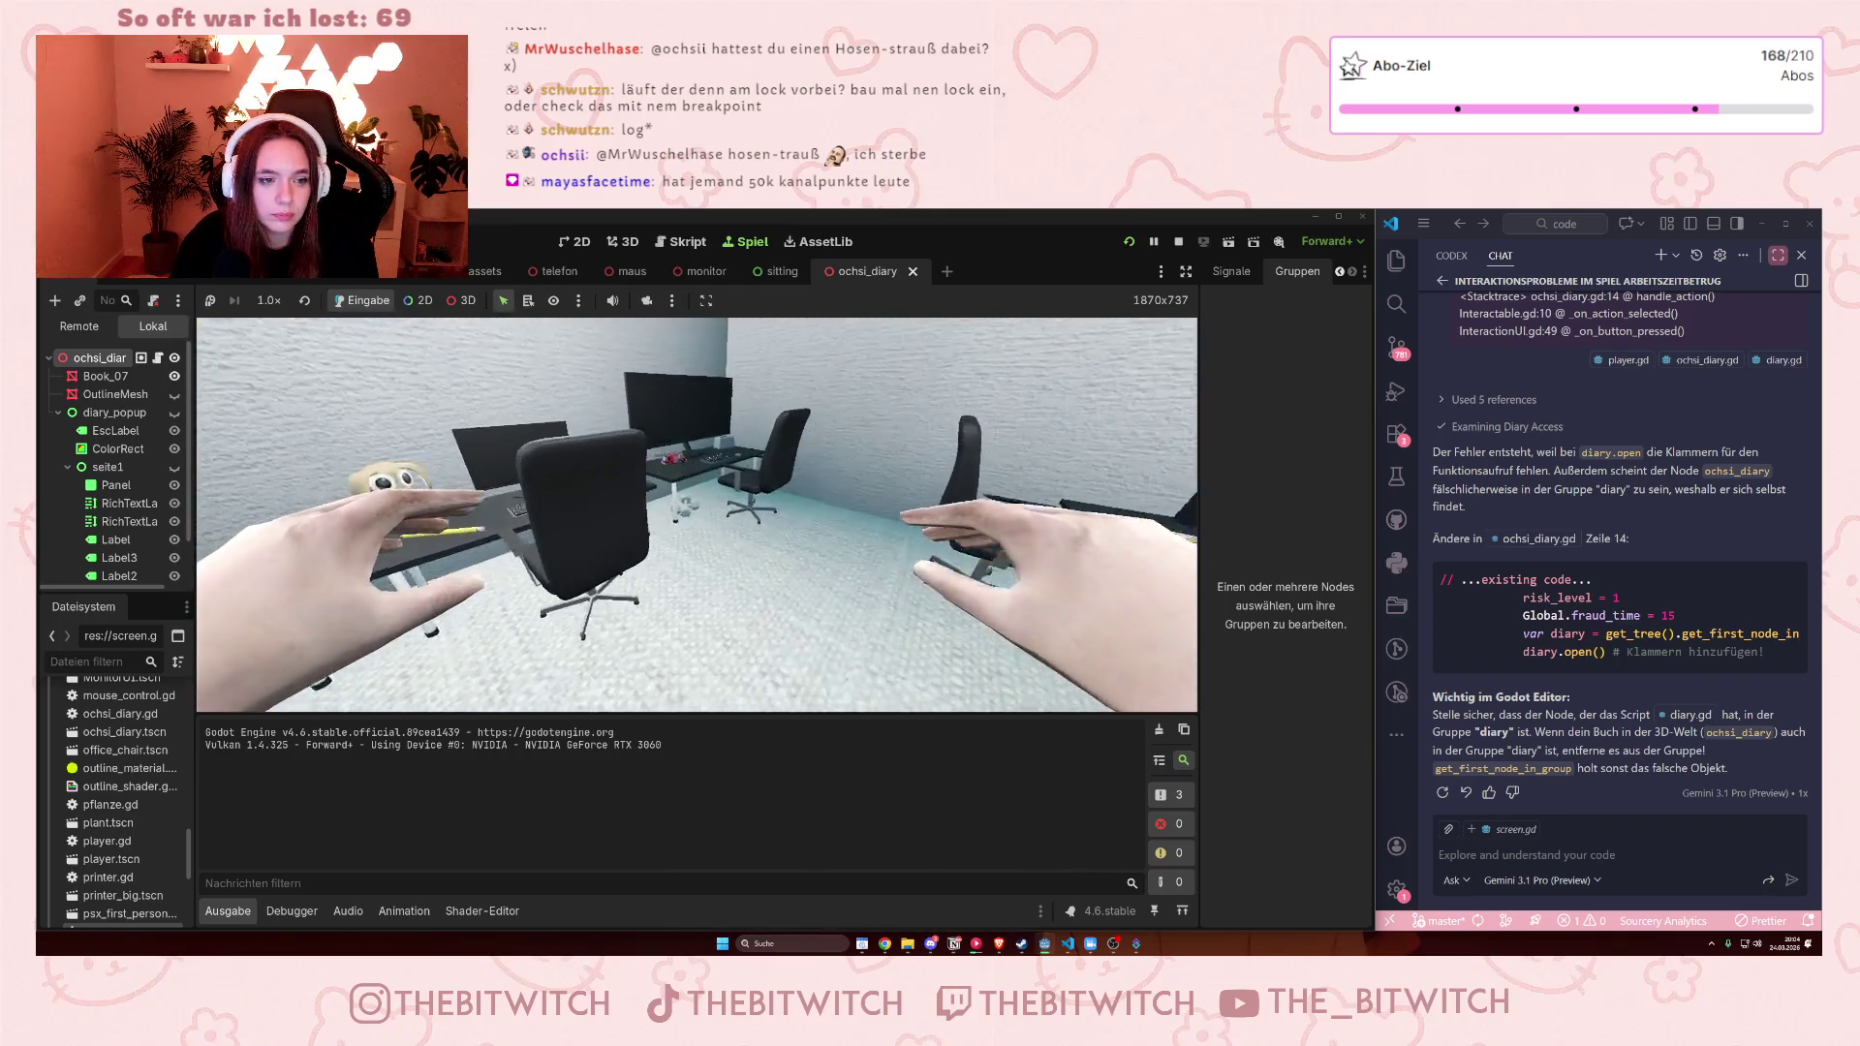
{"action": "left_click", "coordinate": [696, 514]}
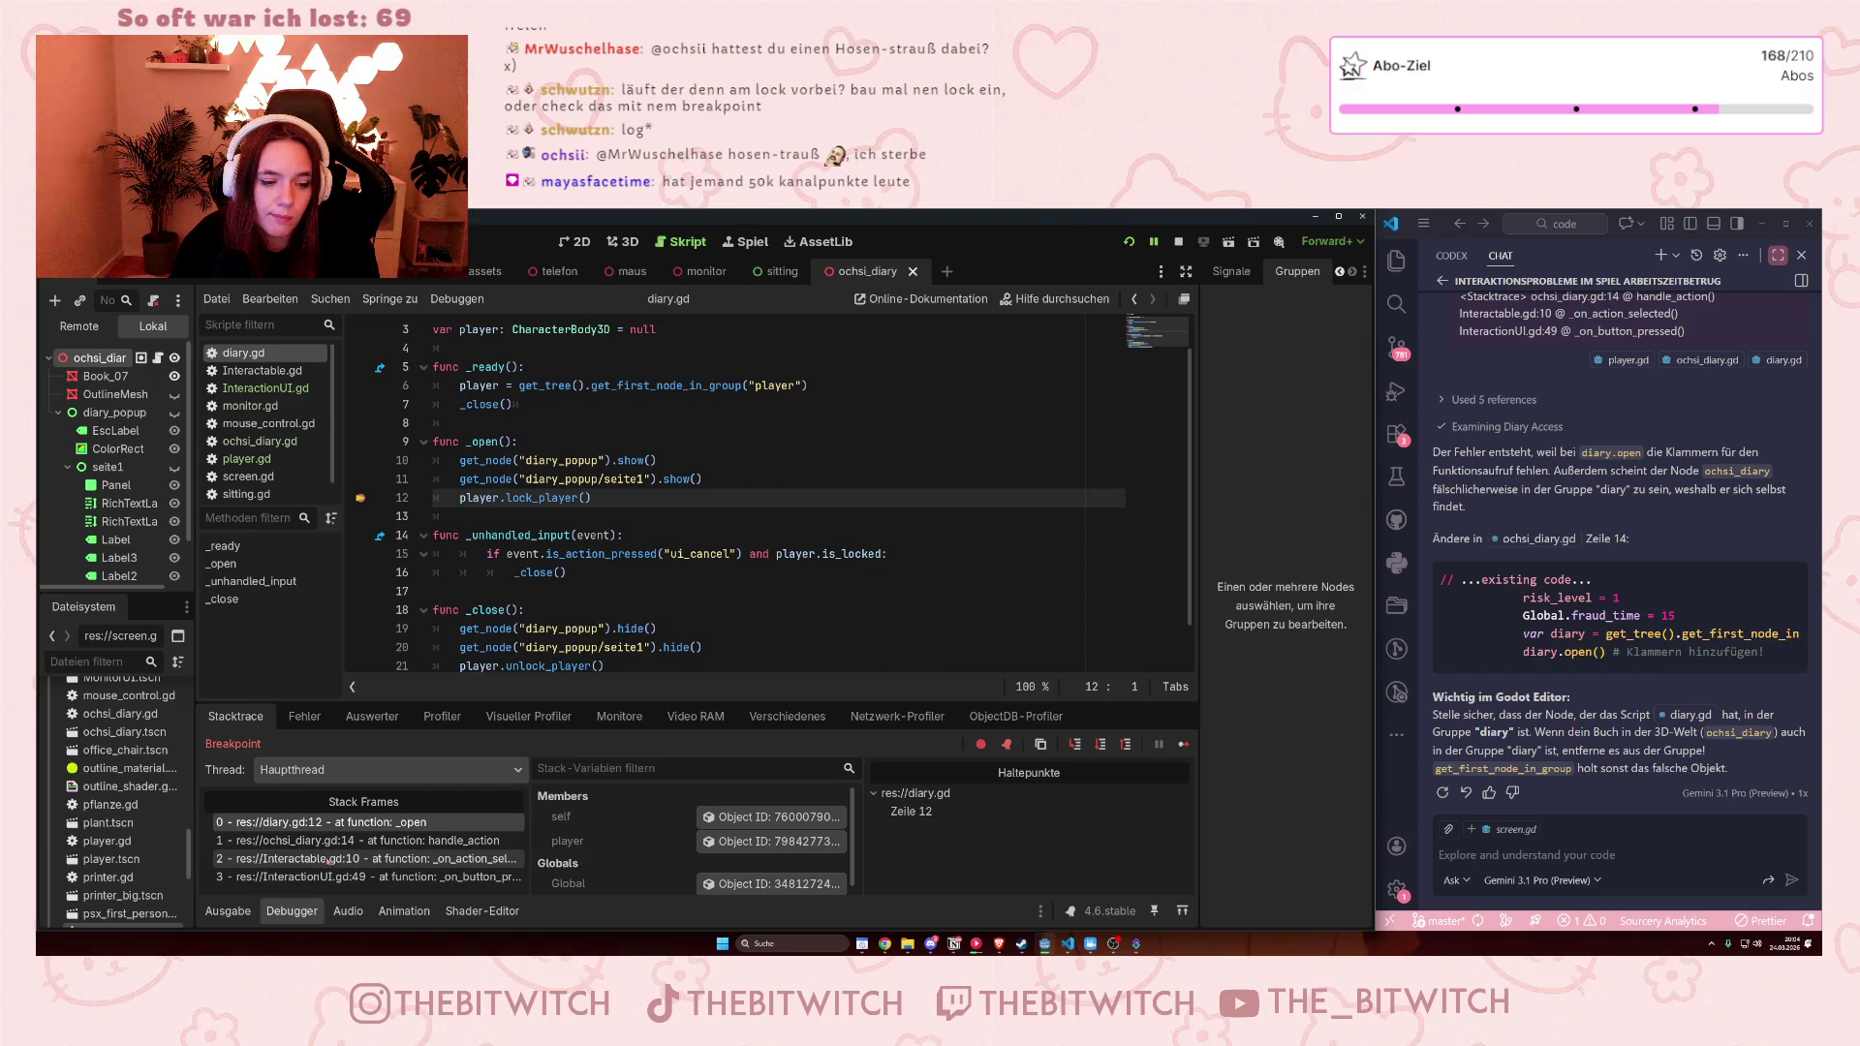
Clear the diary.gd breakpoint, add print("is locked") after is_locked = true in player.gd, and save
{"action": "left_click", "coordinate": [360, 497]}
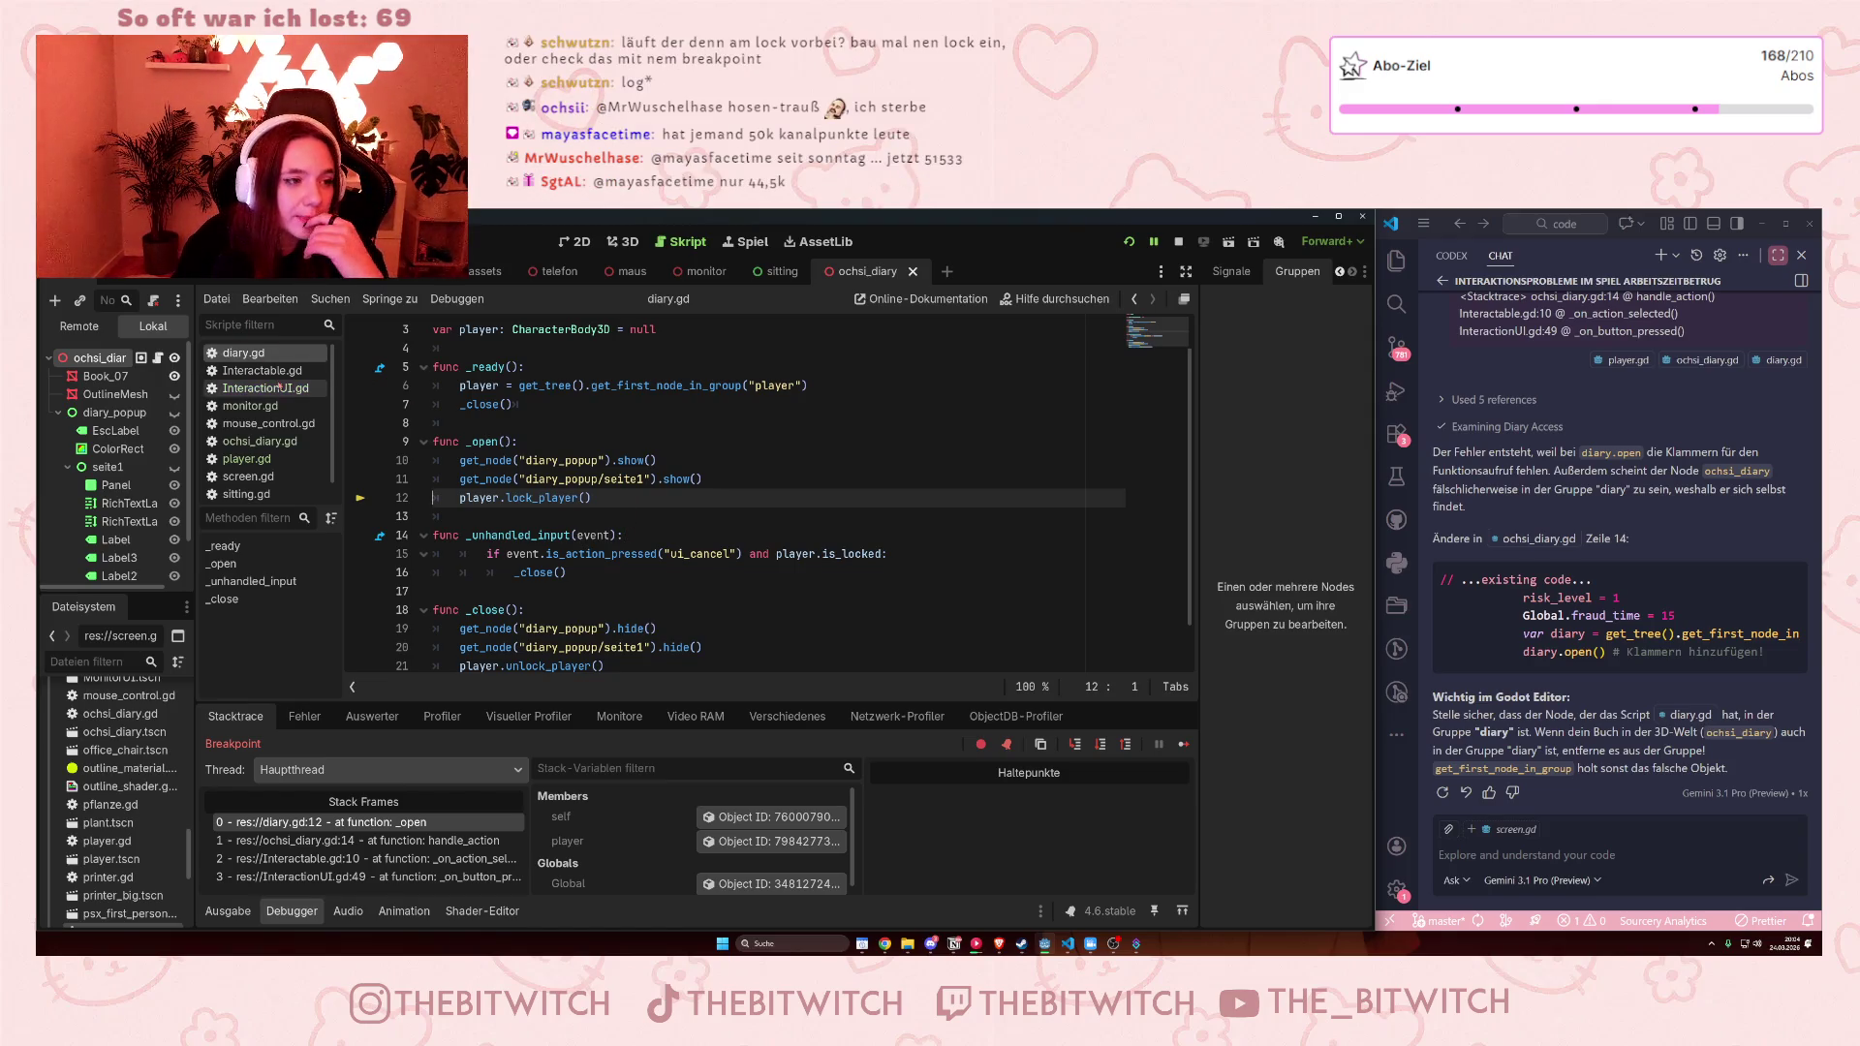
{"action": "left_click", "coordinate": [247, 458]}
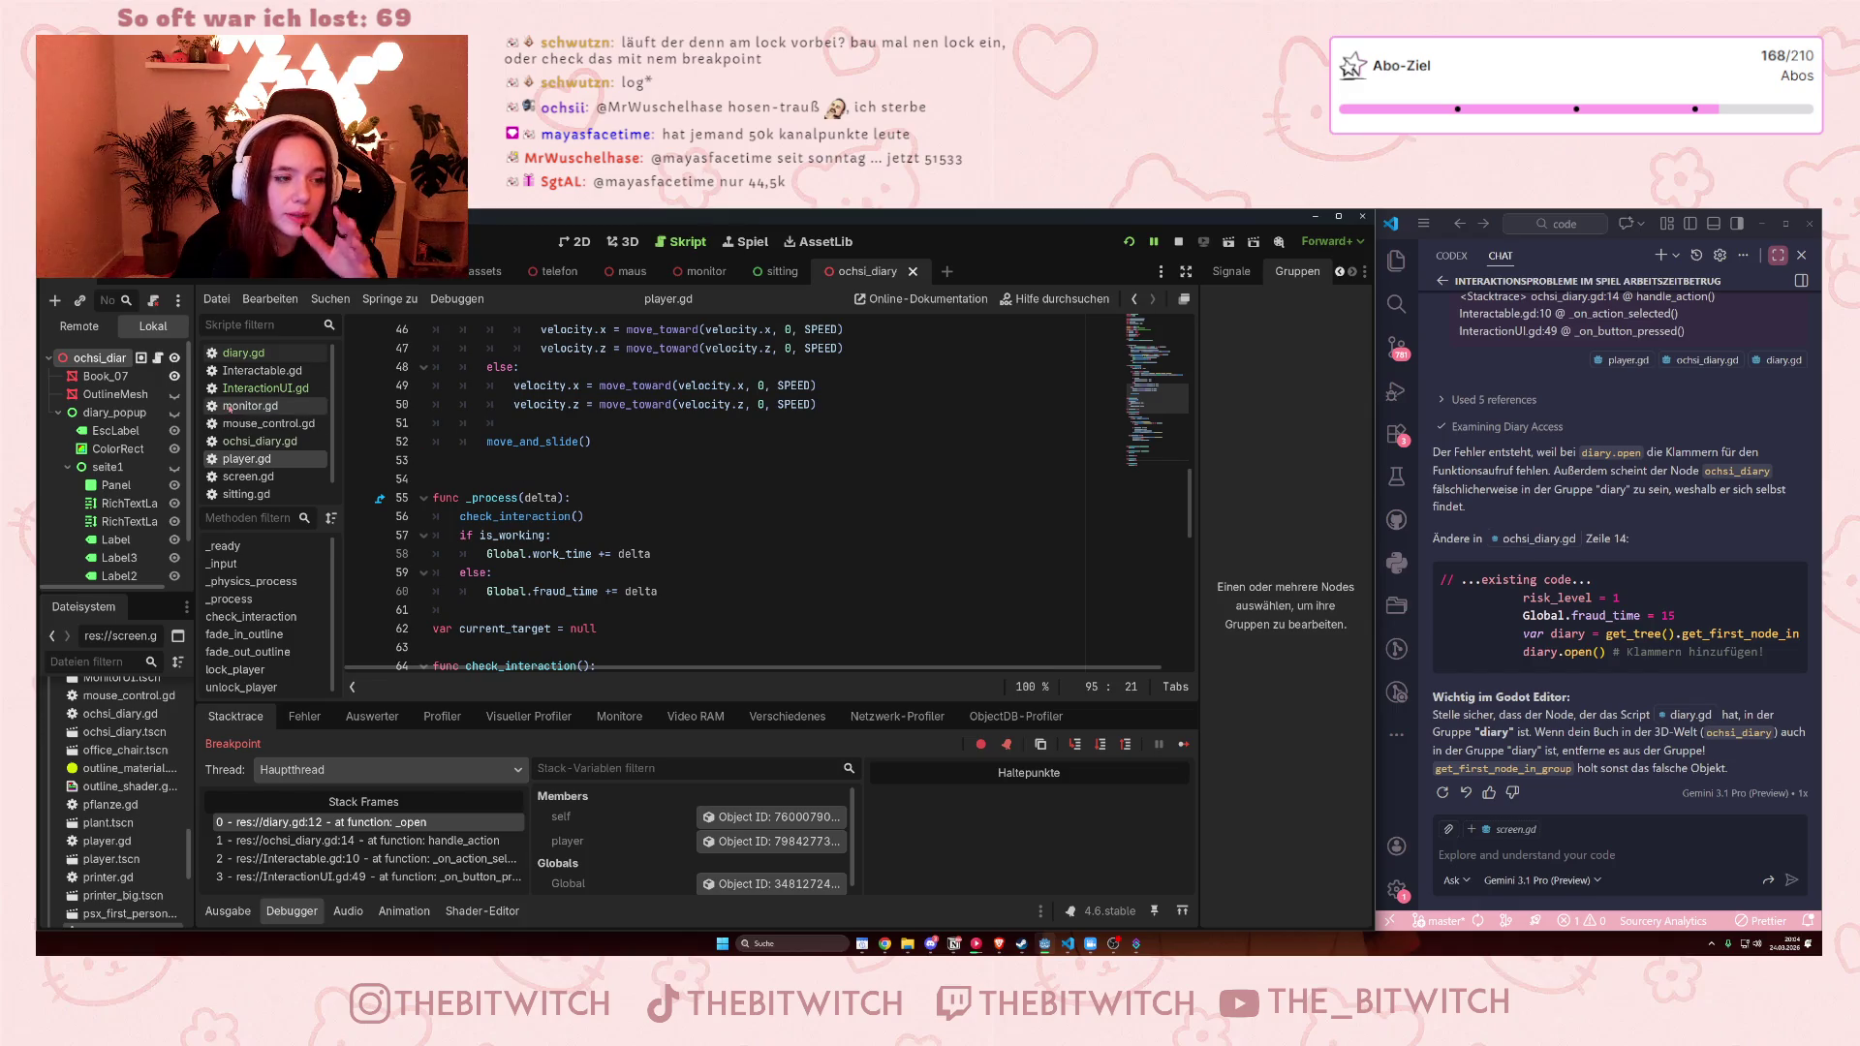
{"action": "scroll", "coordinate": [600, 496], "scroll_direction": "down", "scroll_amount": 10}
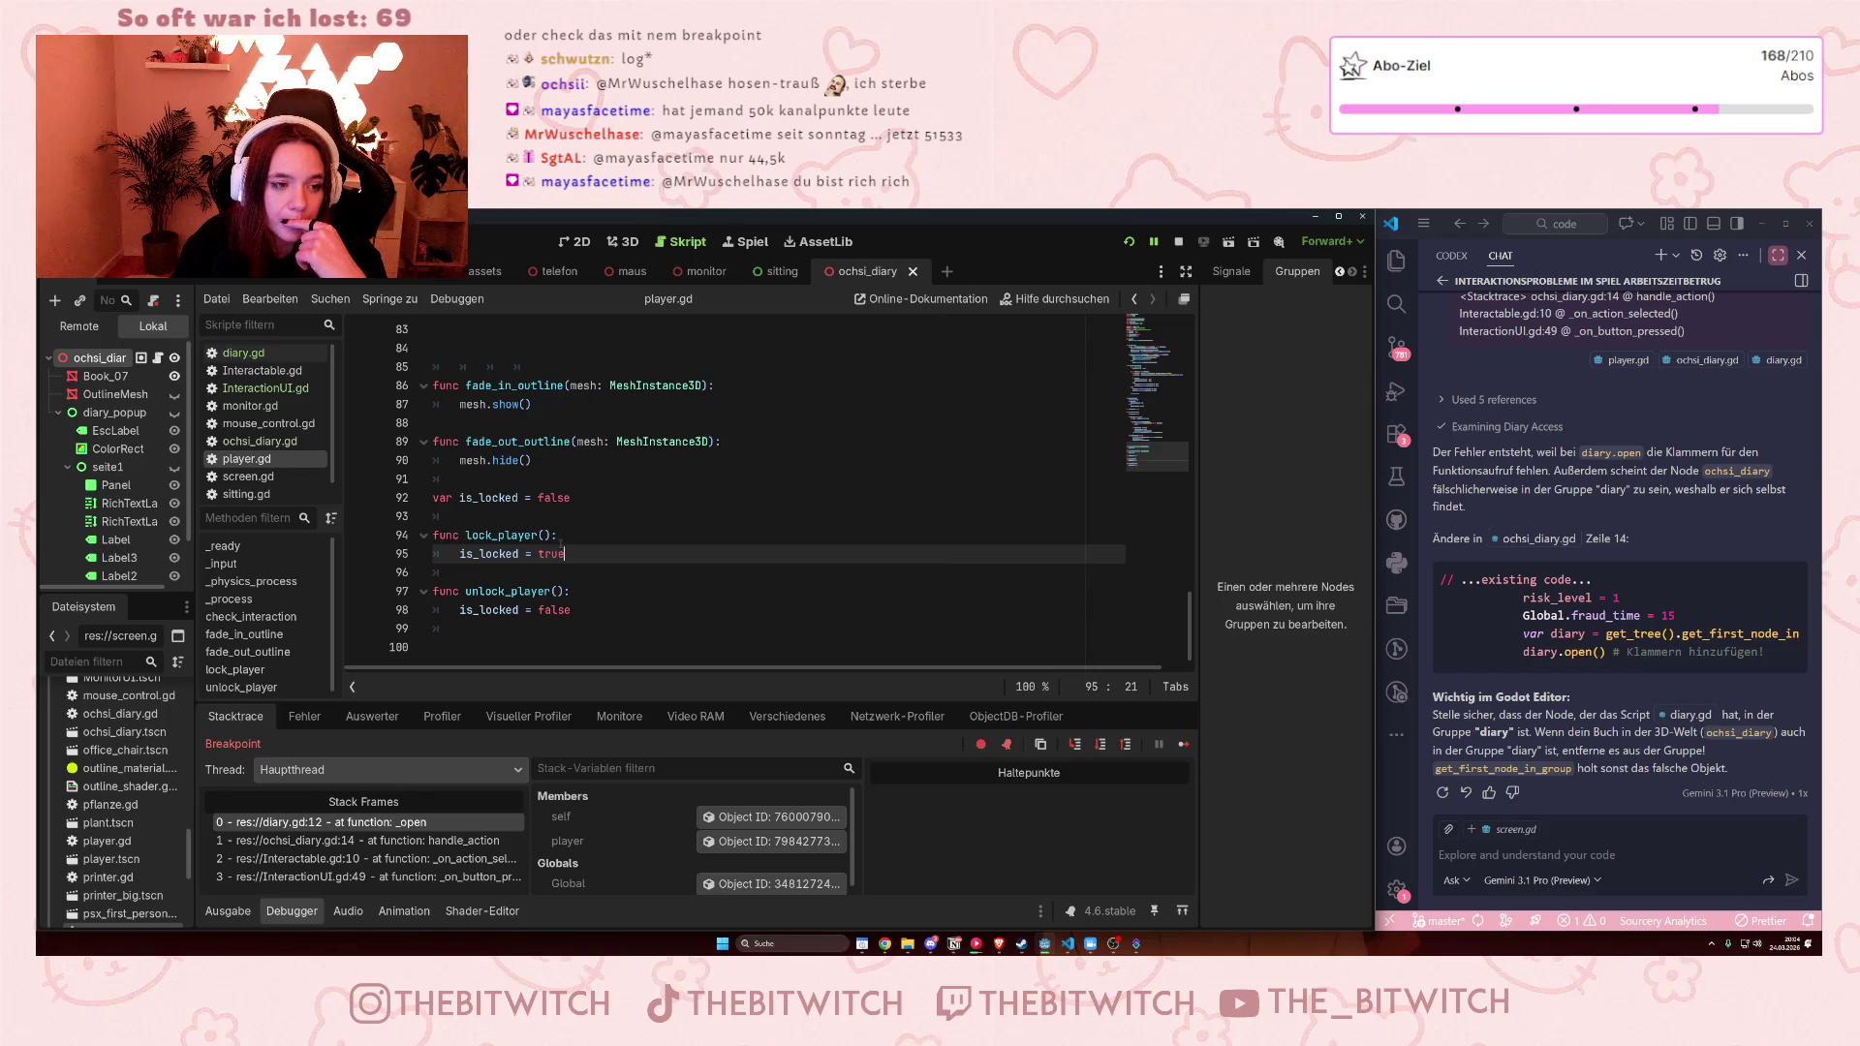
{"action": "key", "text": "Return"}
{"action": "type", "text": "pr"}
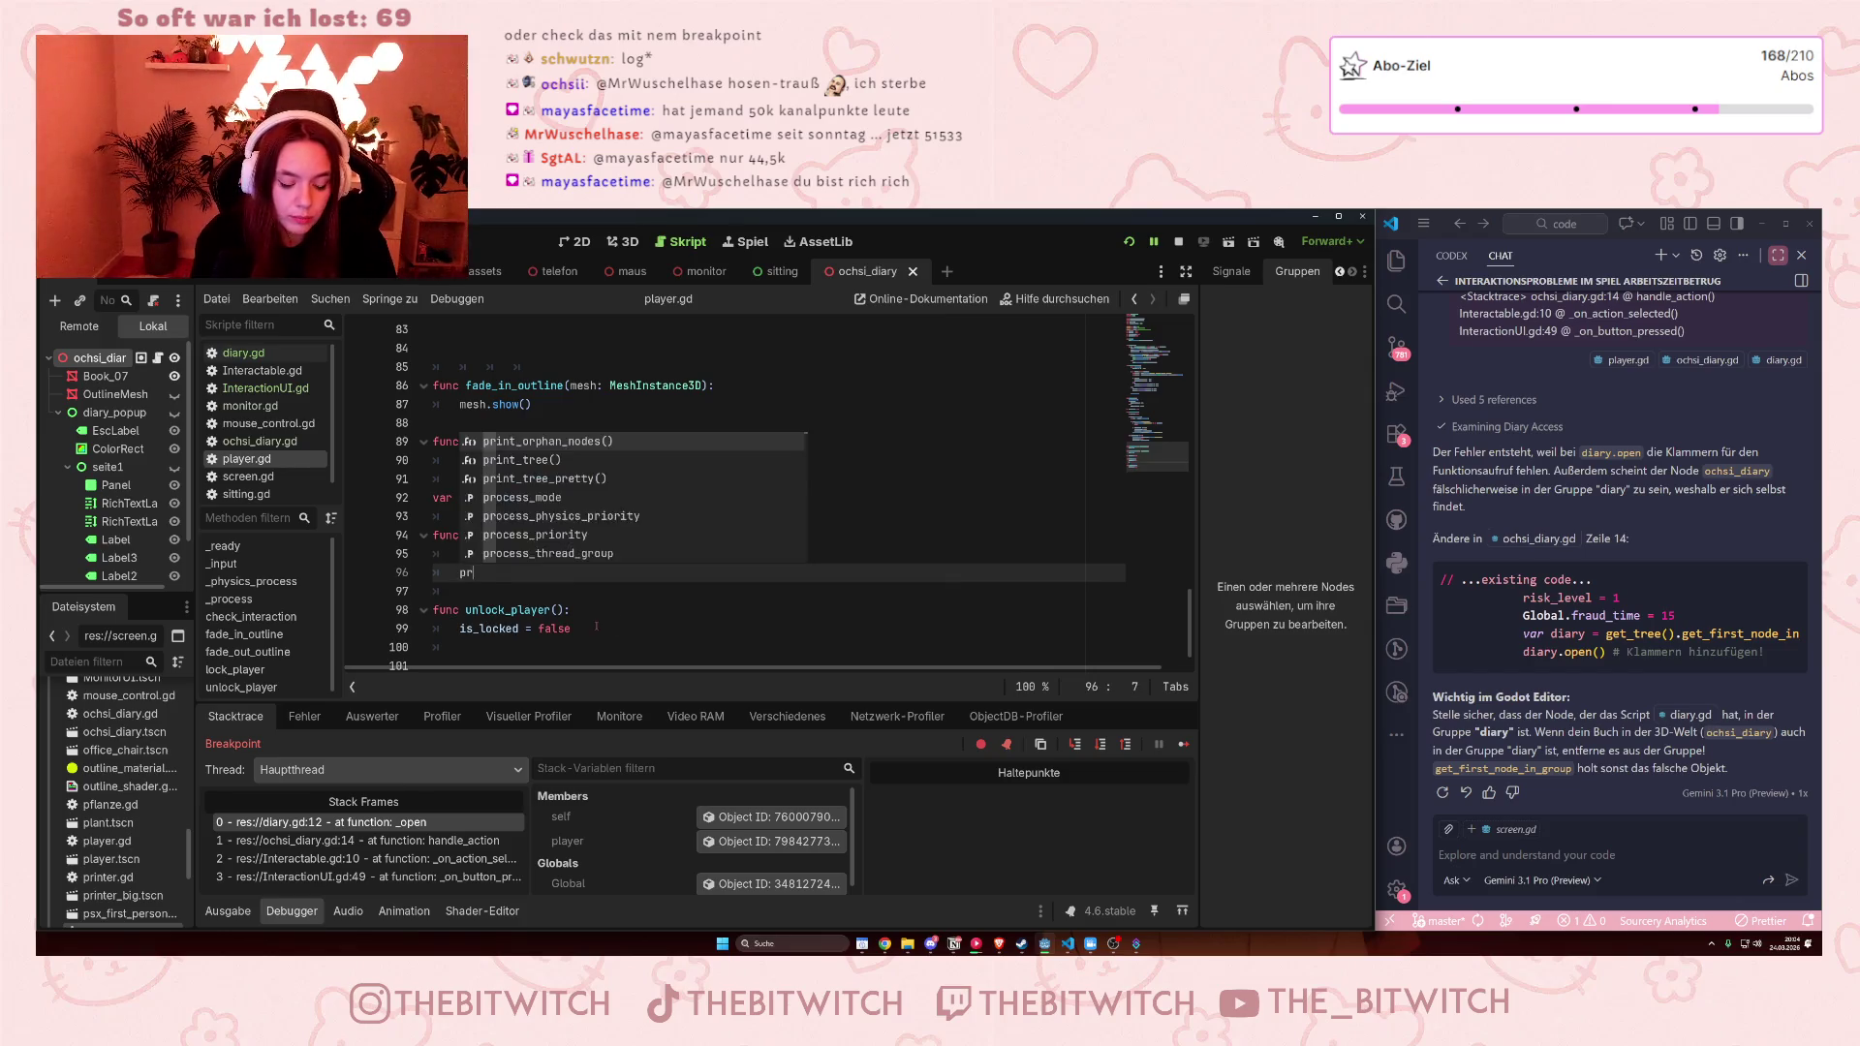
{"action": "type", "text": "int(\"i"}
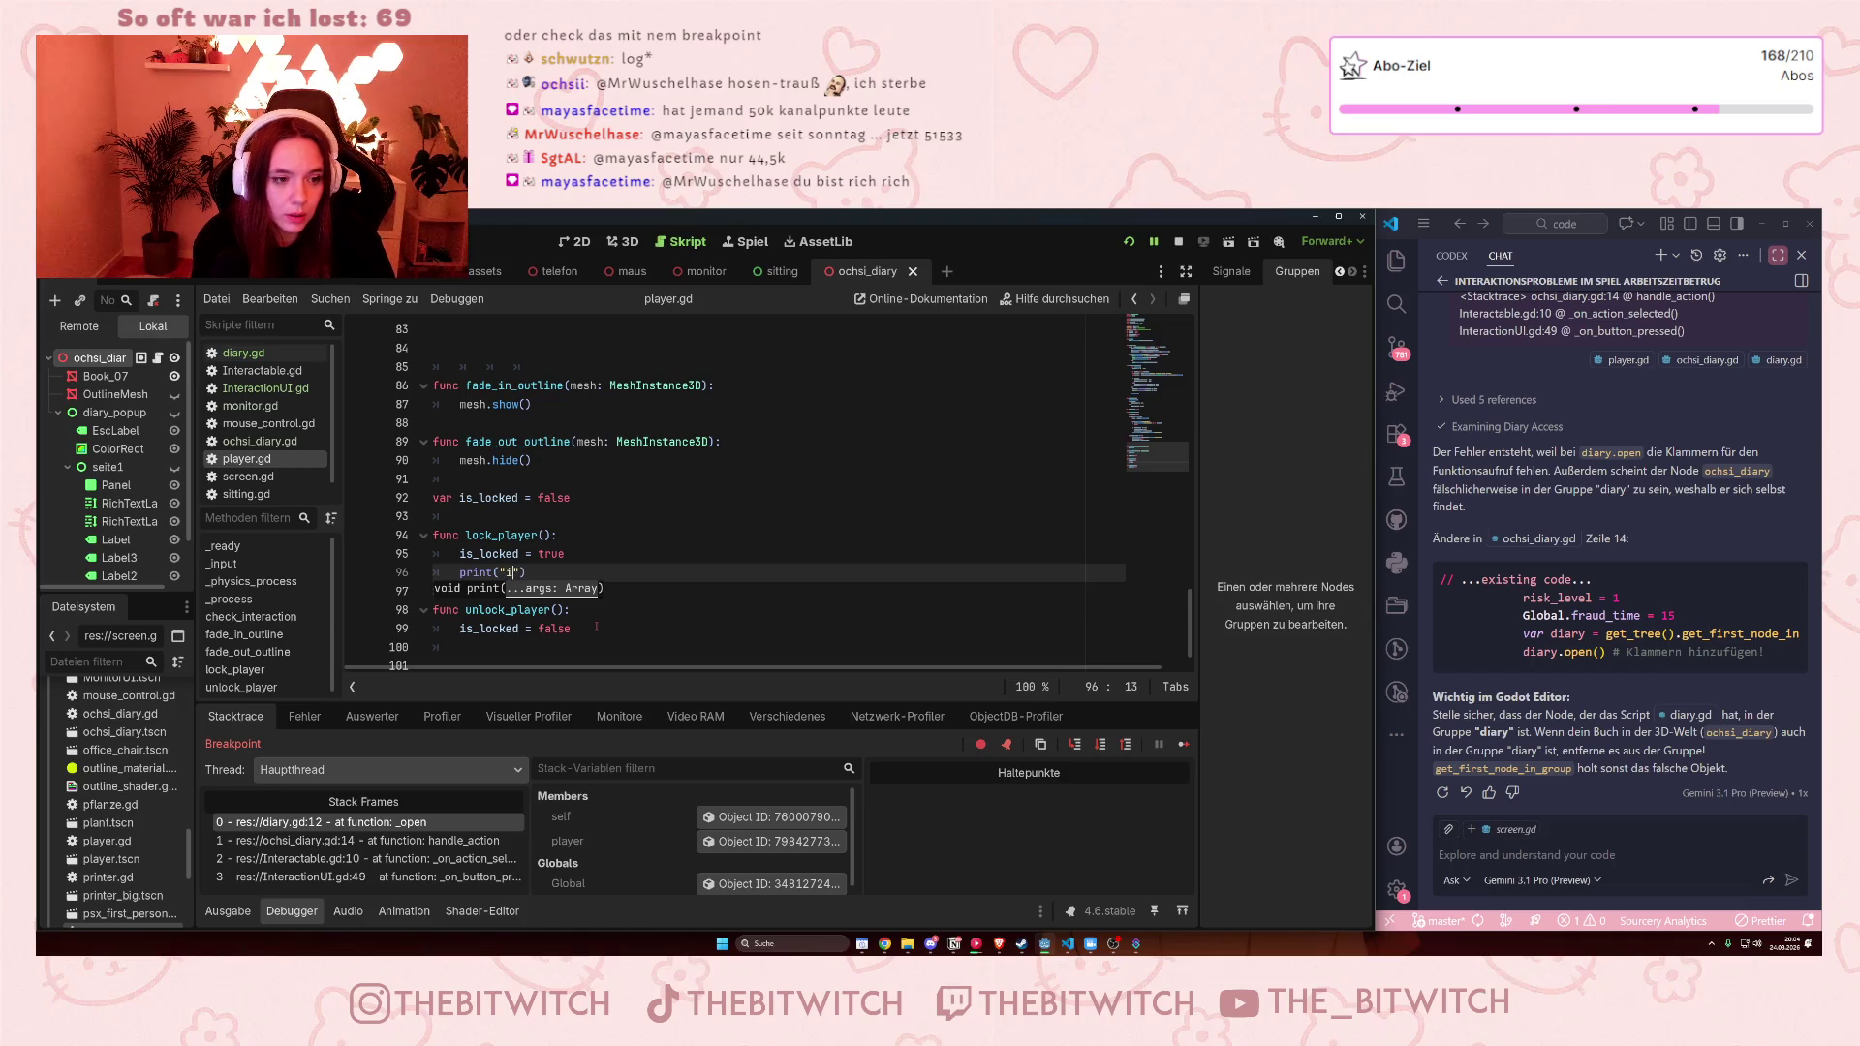
{"action": "type", "text": "s locked"}
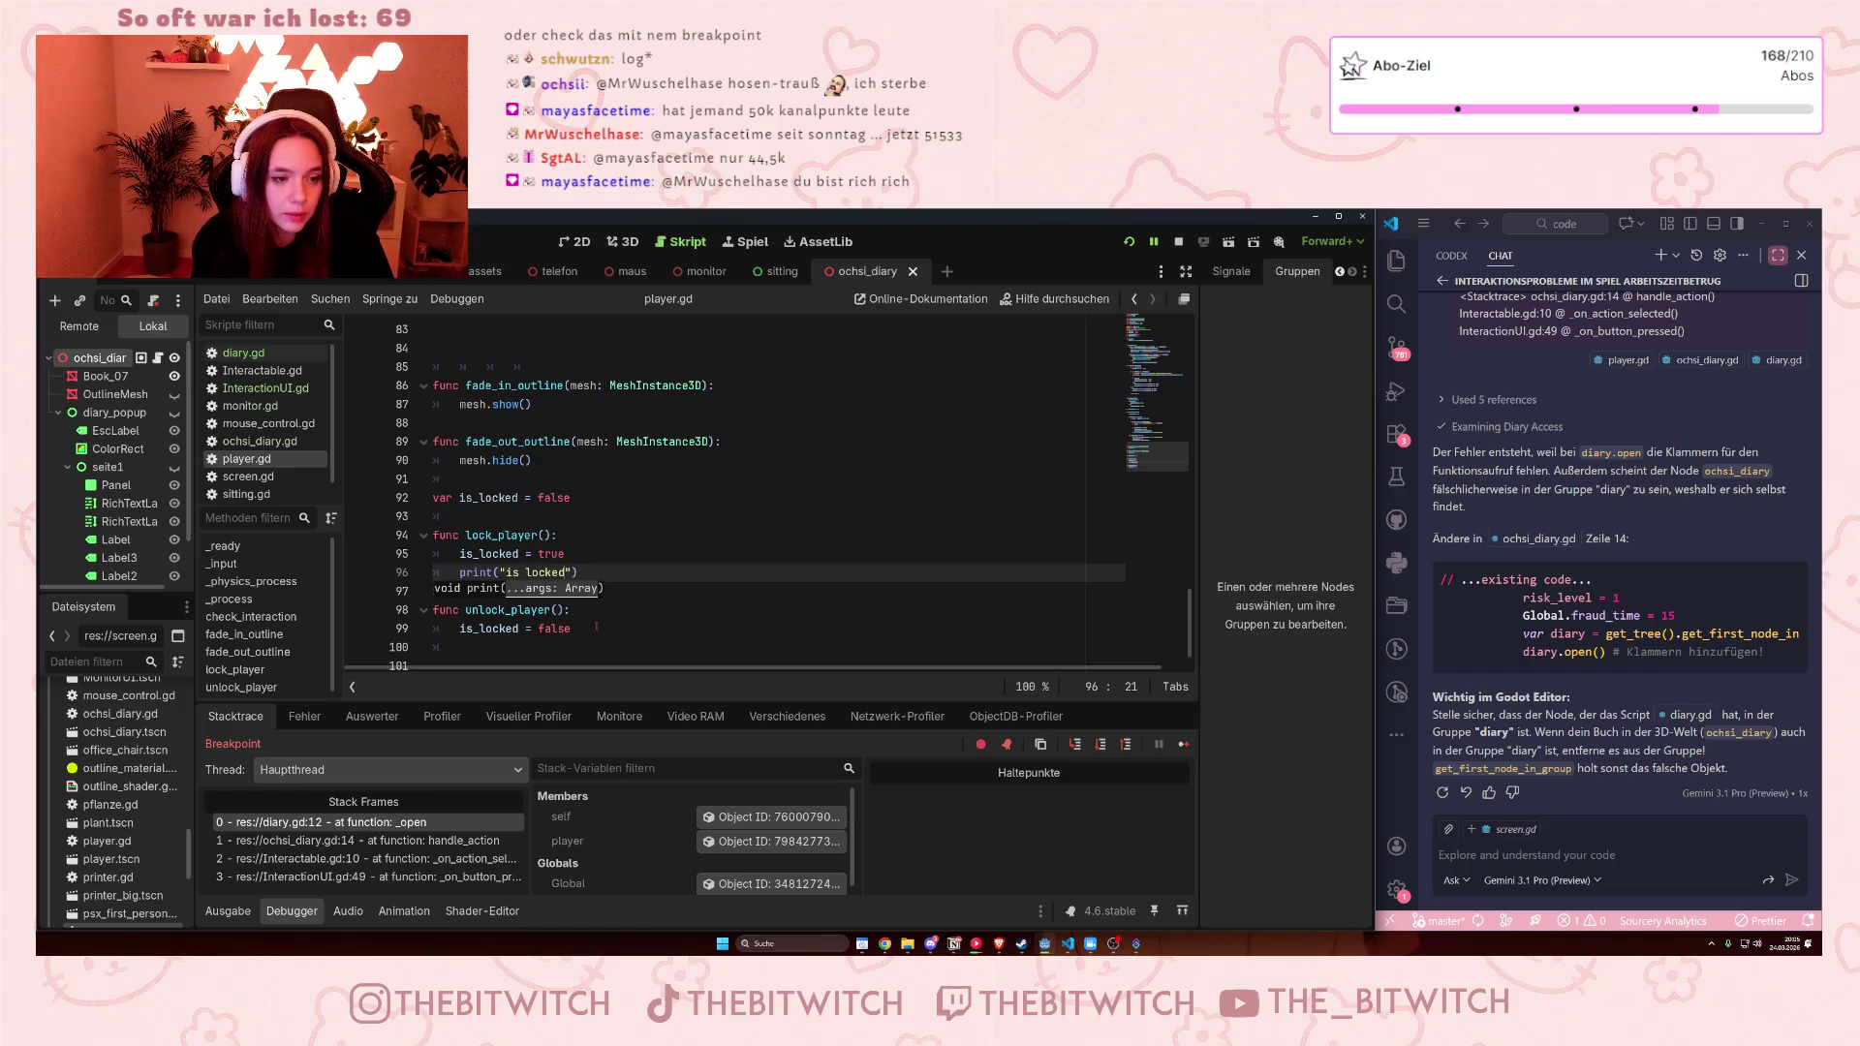
{"action": "left_click", "coordinate": [692, 498]}
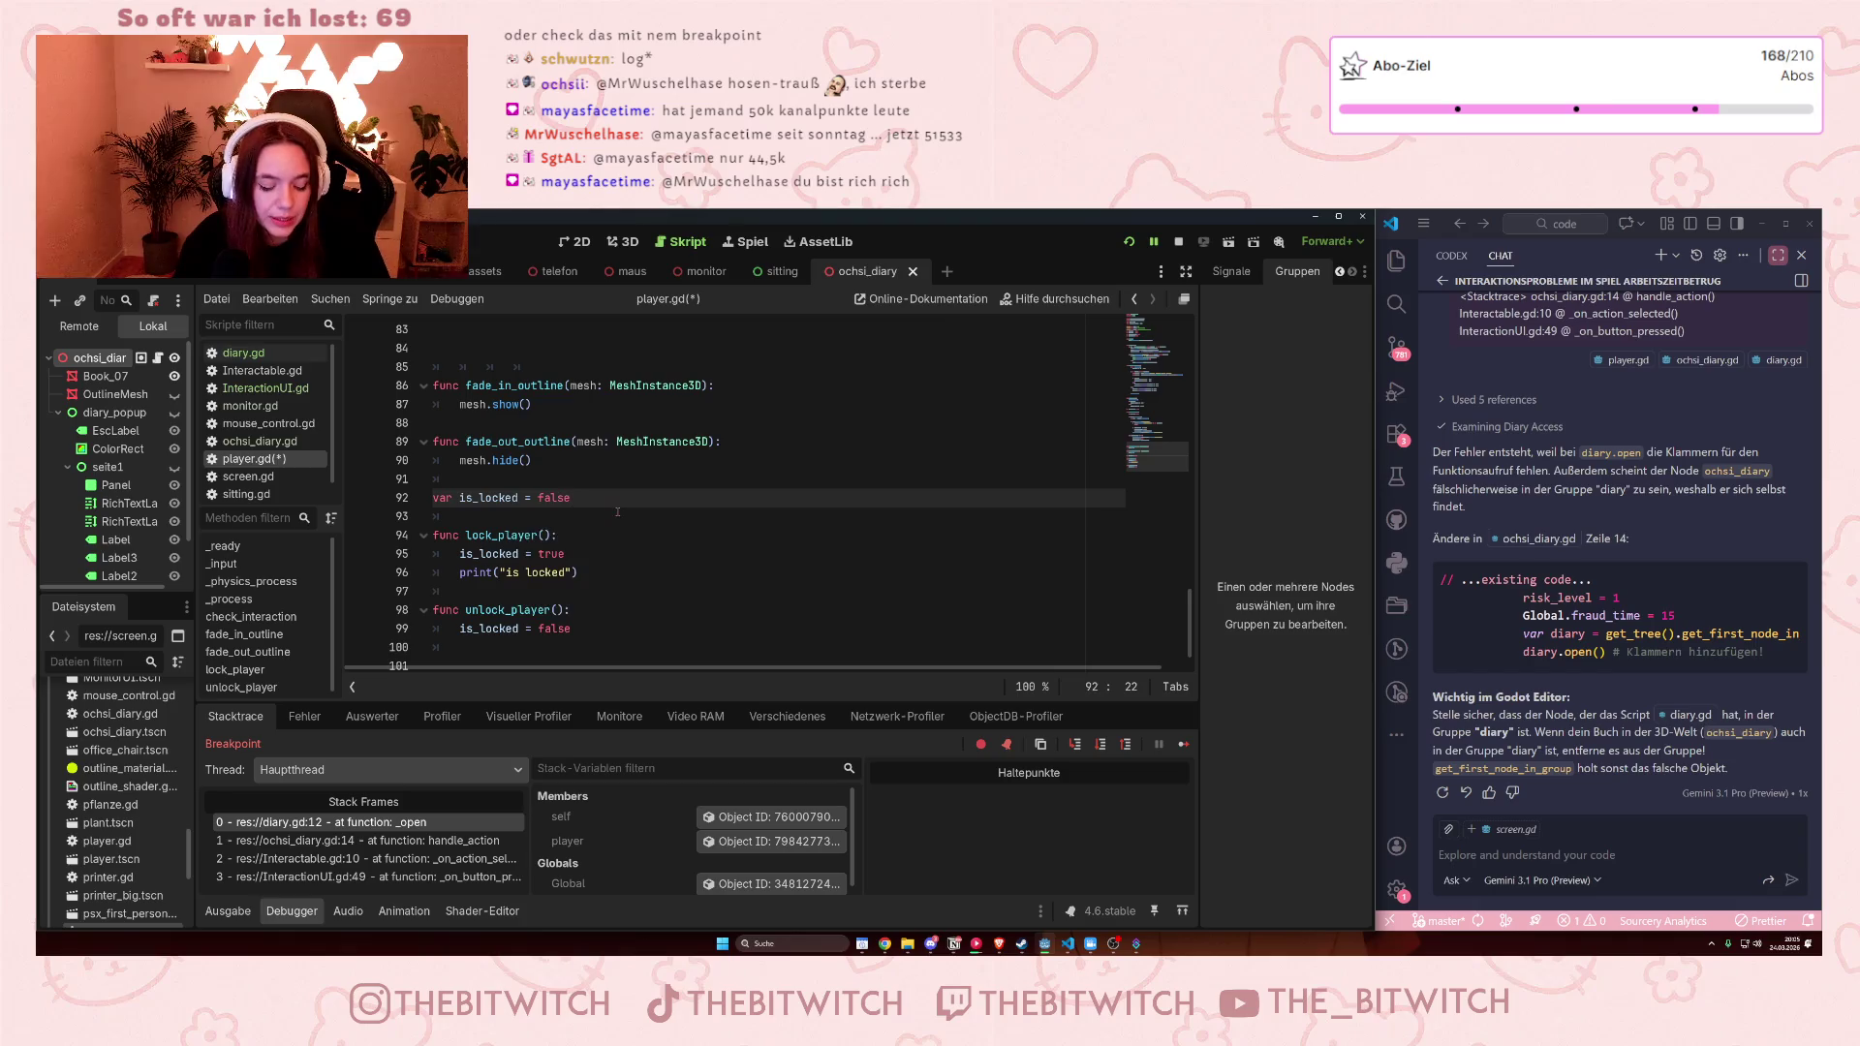
{"action": "key", "text": "ctrl+s"}
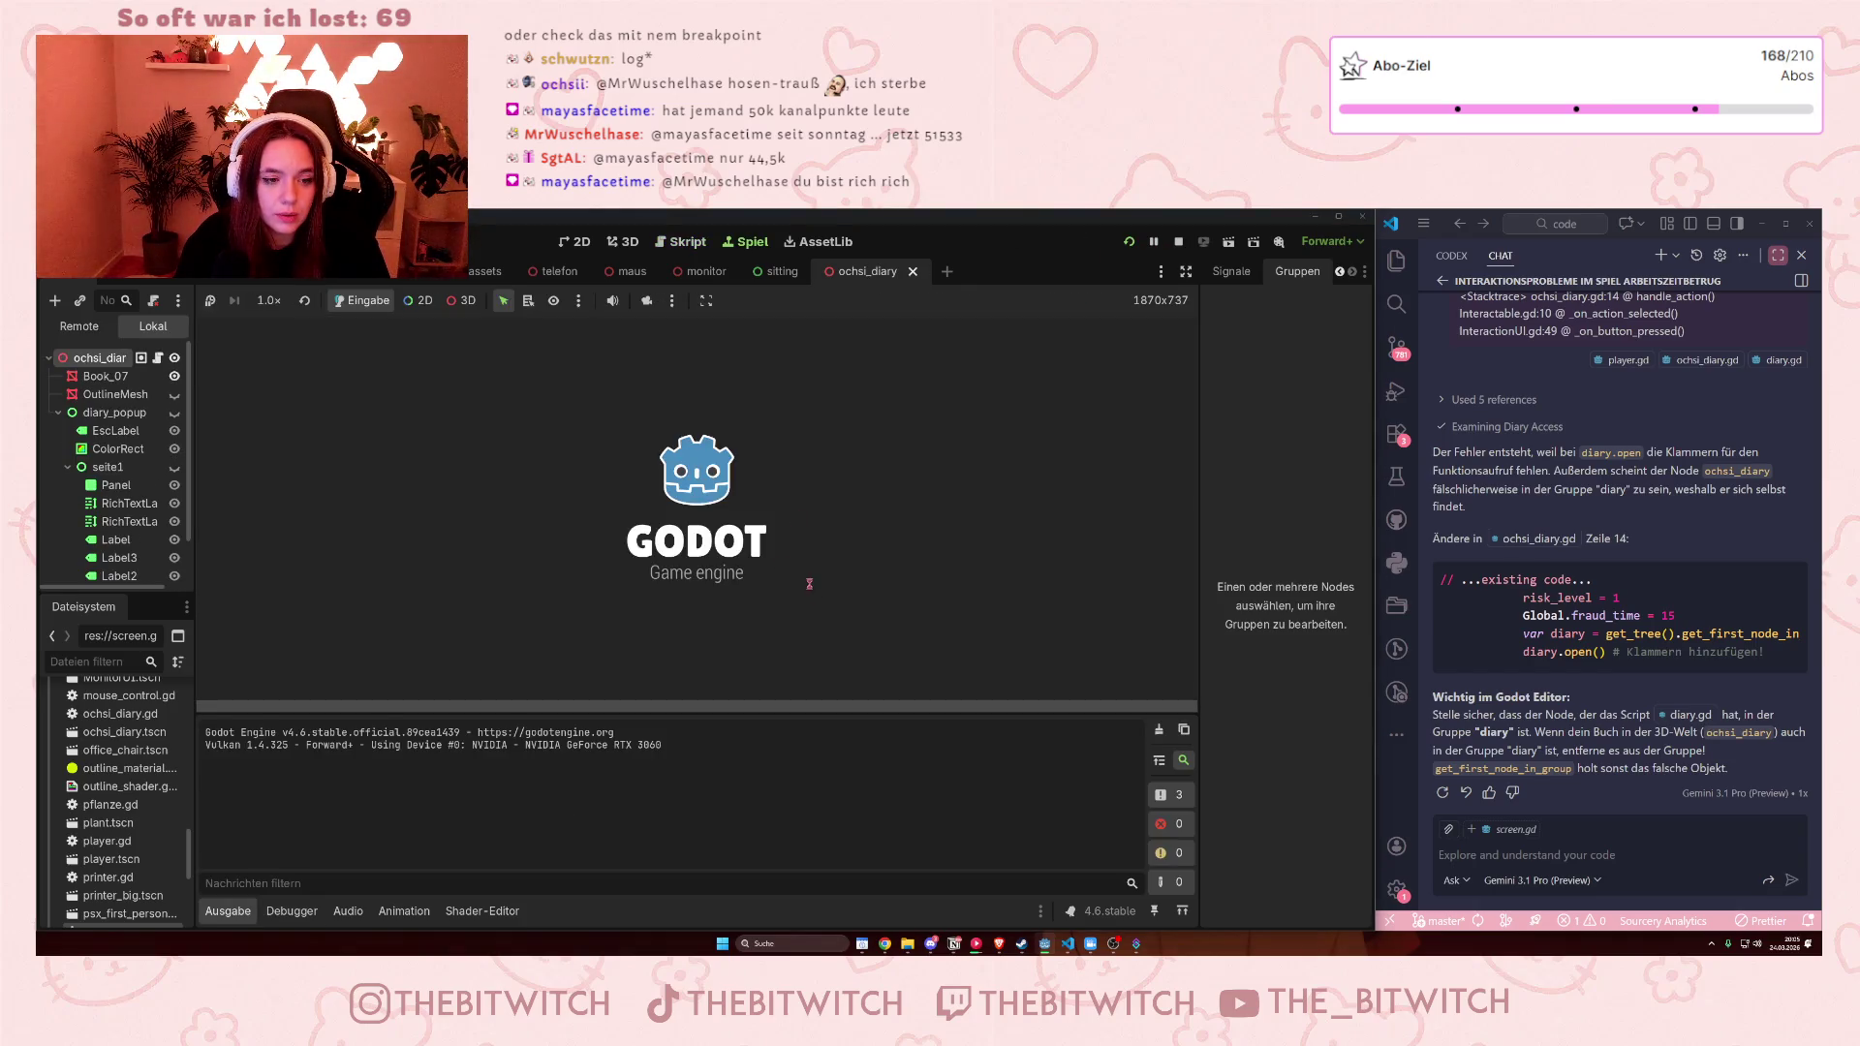
Walk to the desk, open the diary popup with E, then stop the game
{"action": "key", "text": "w"}
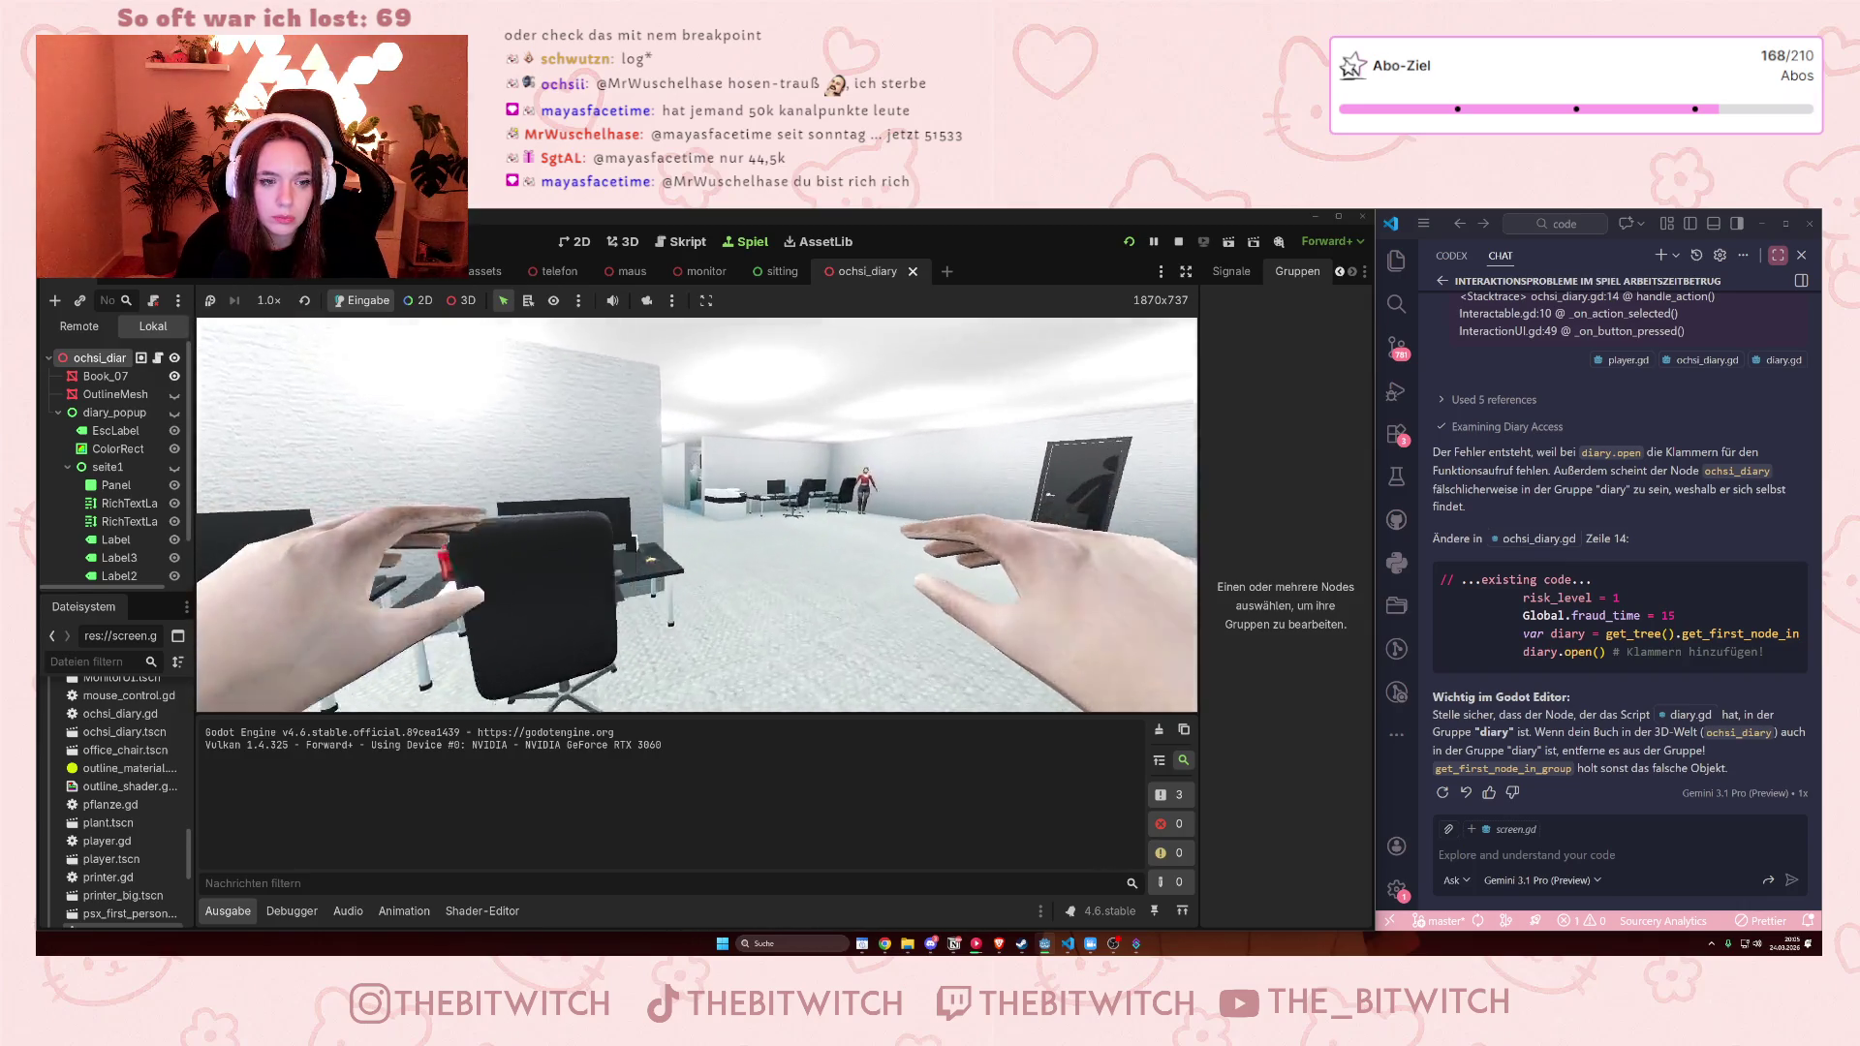
{"action": "key", "text": "w"}
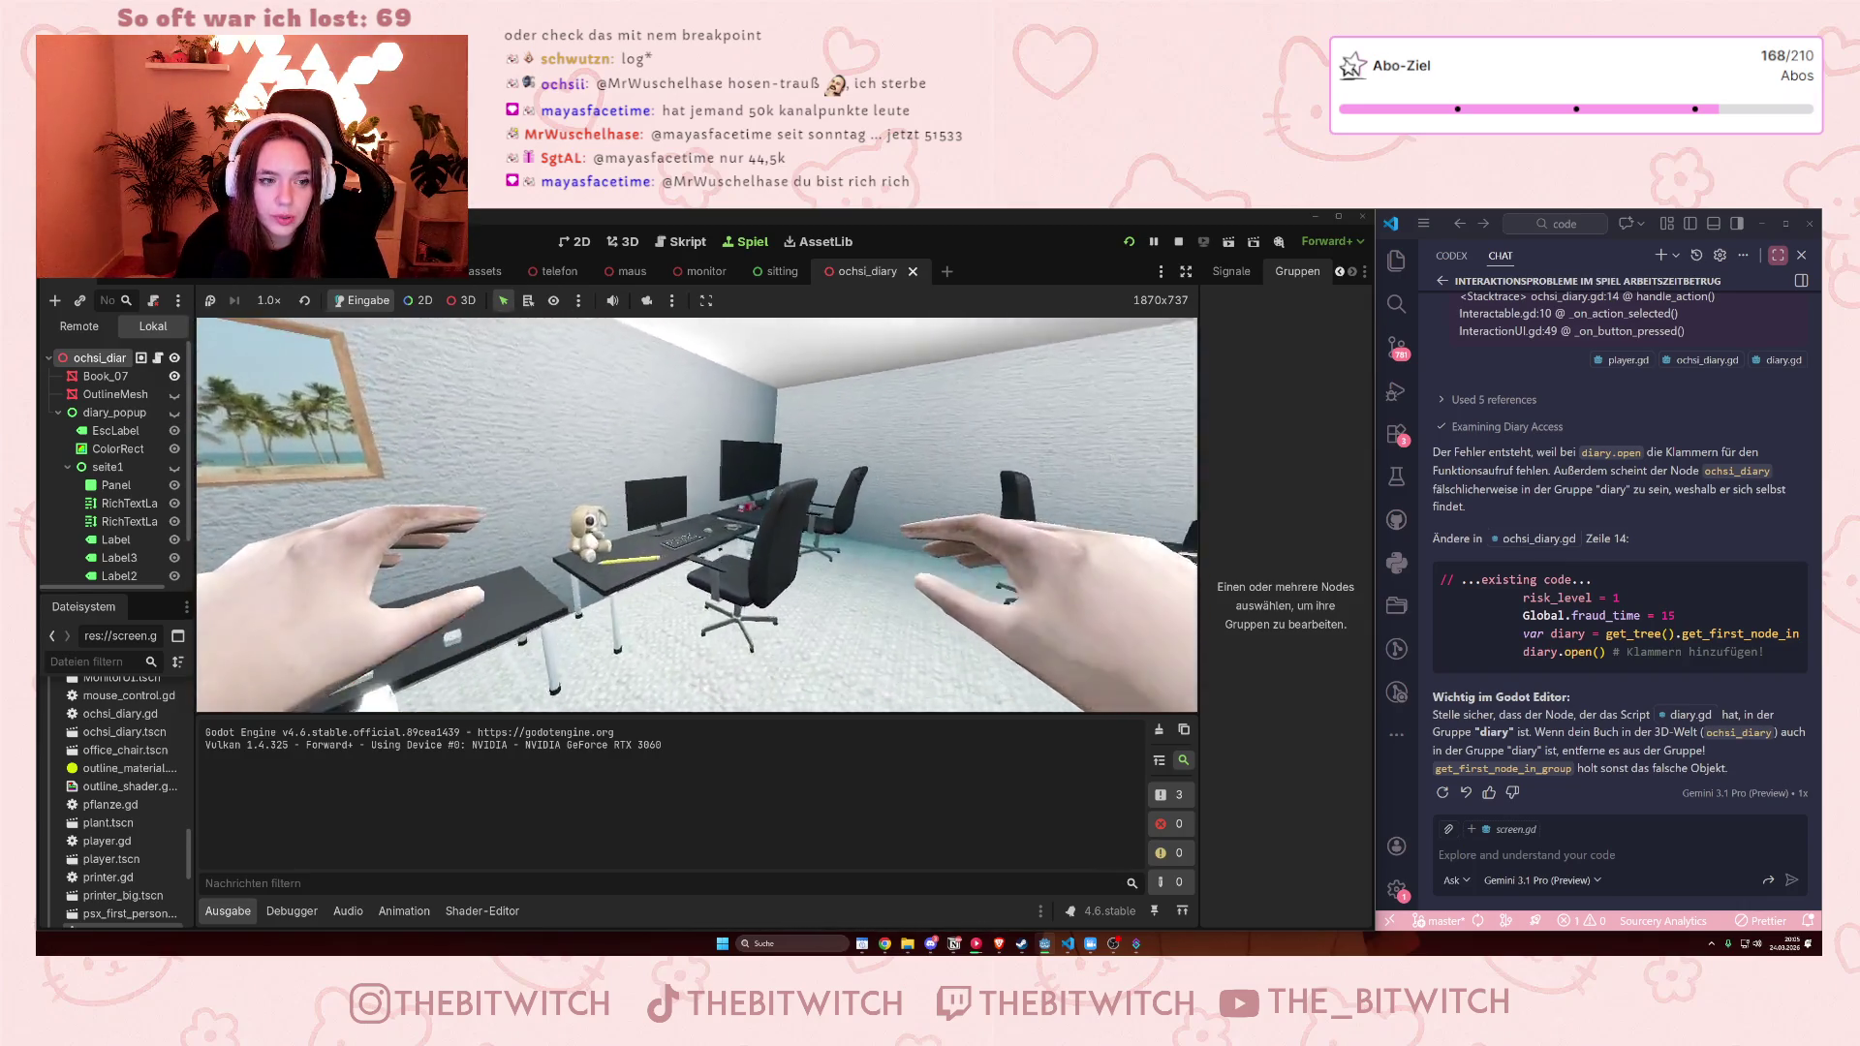
{"action": "key", "text": "e"}
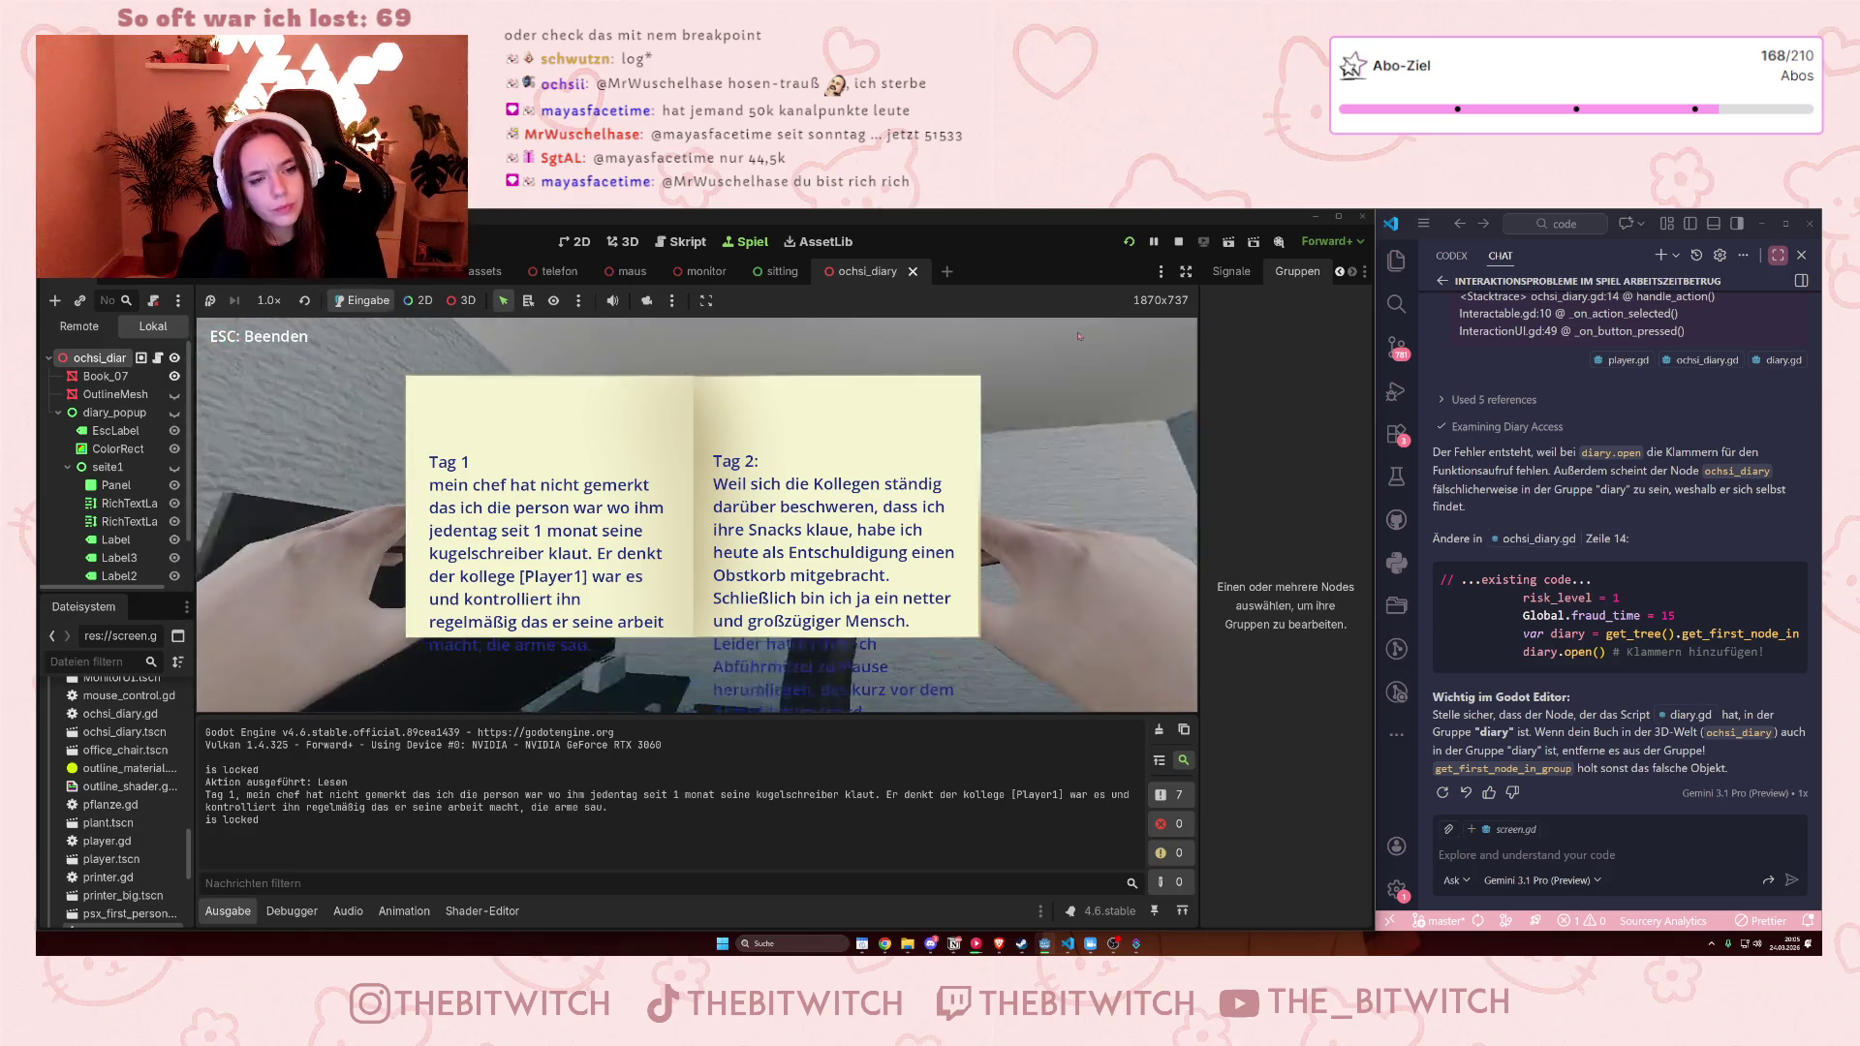
{"action": "left_click", "coordinate": [1178, 241]}
Rerun the game and read the diary at the desk so "is locked" is logged, then stop
{"action": "left_click", "coordinate": [1128, 242]}
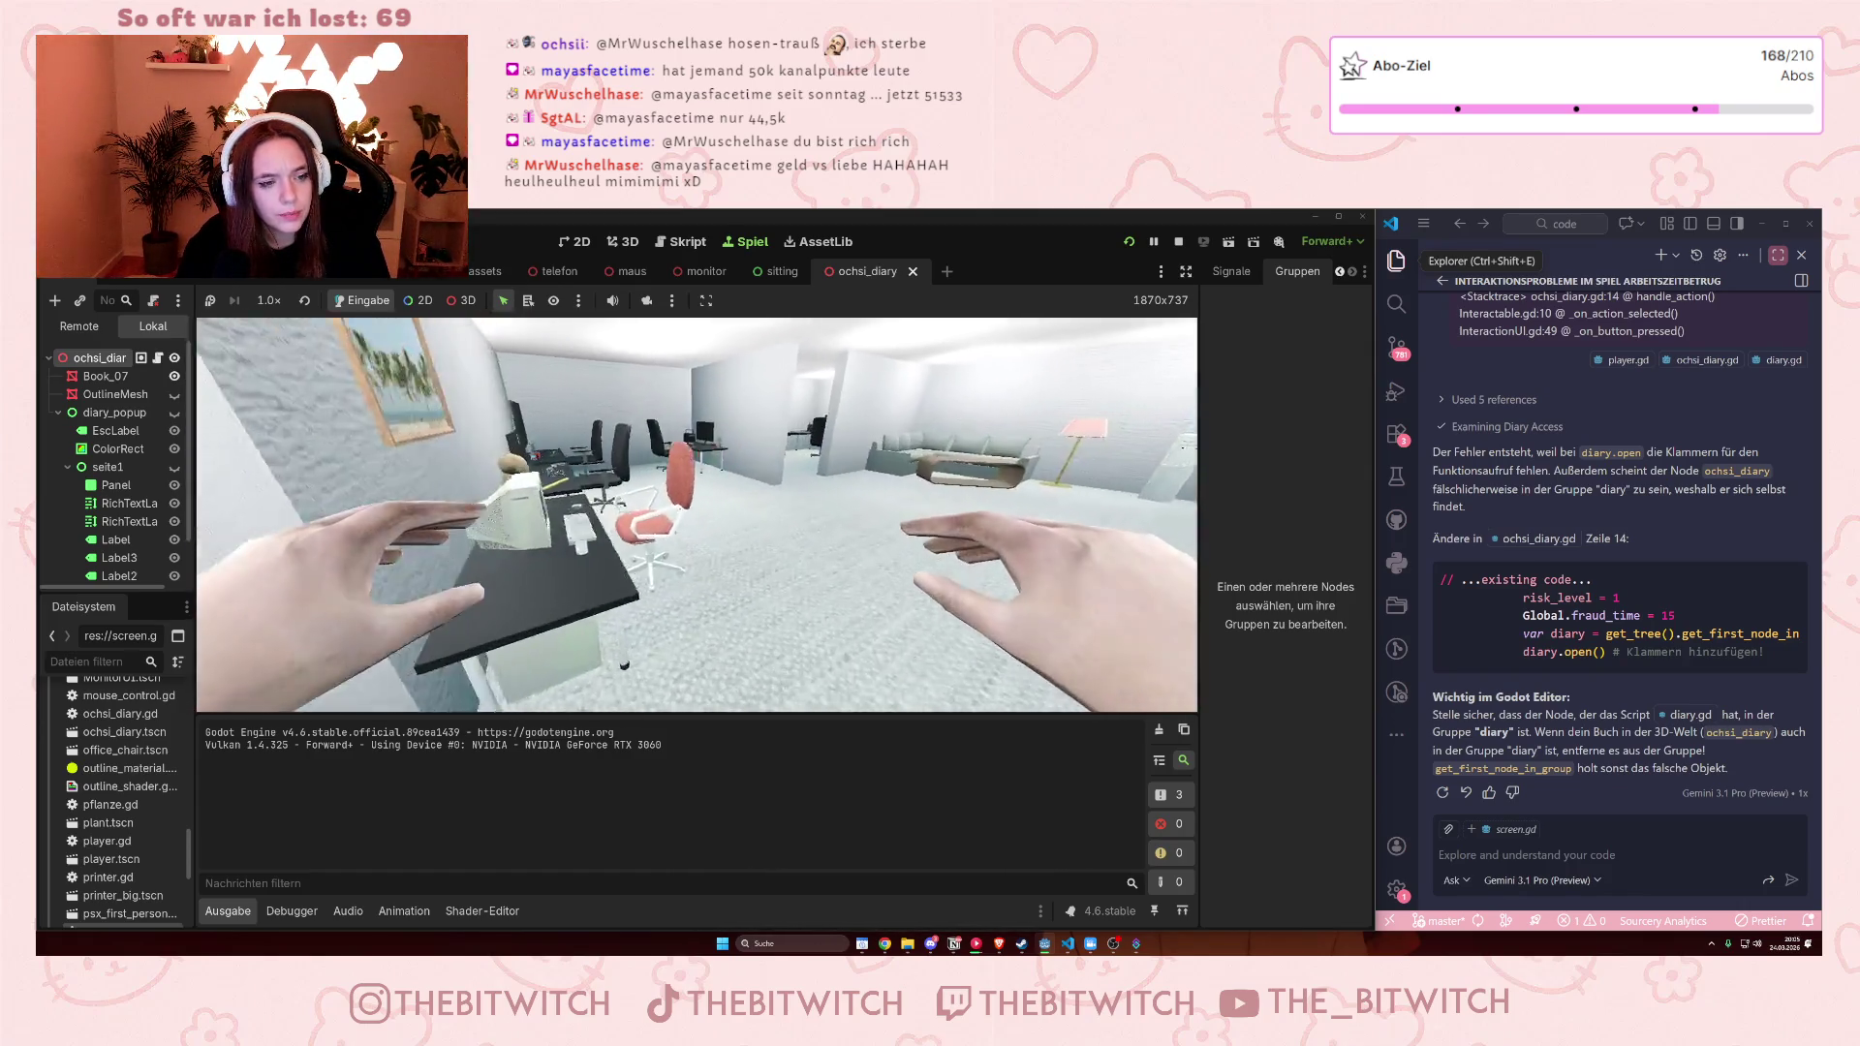
{"action": "key", "text": "w"}
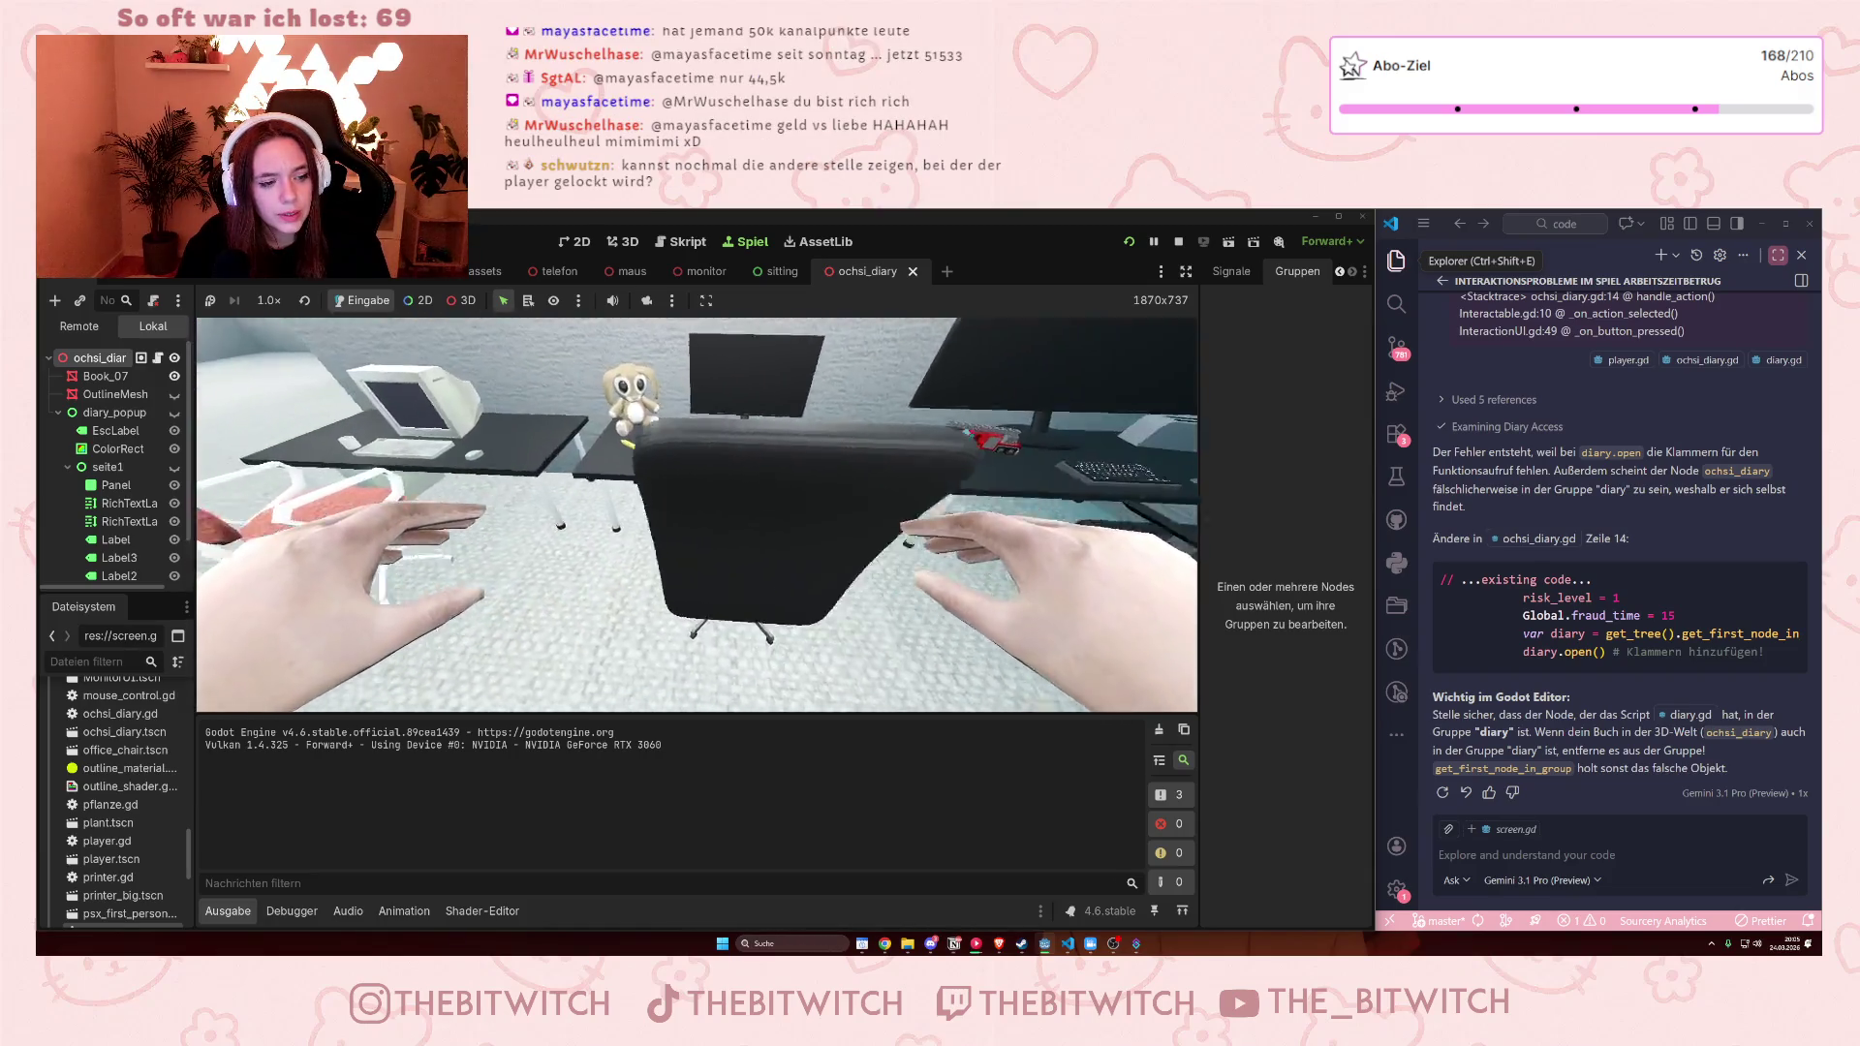
{"action": "key", "text": "e"}
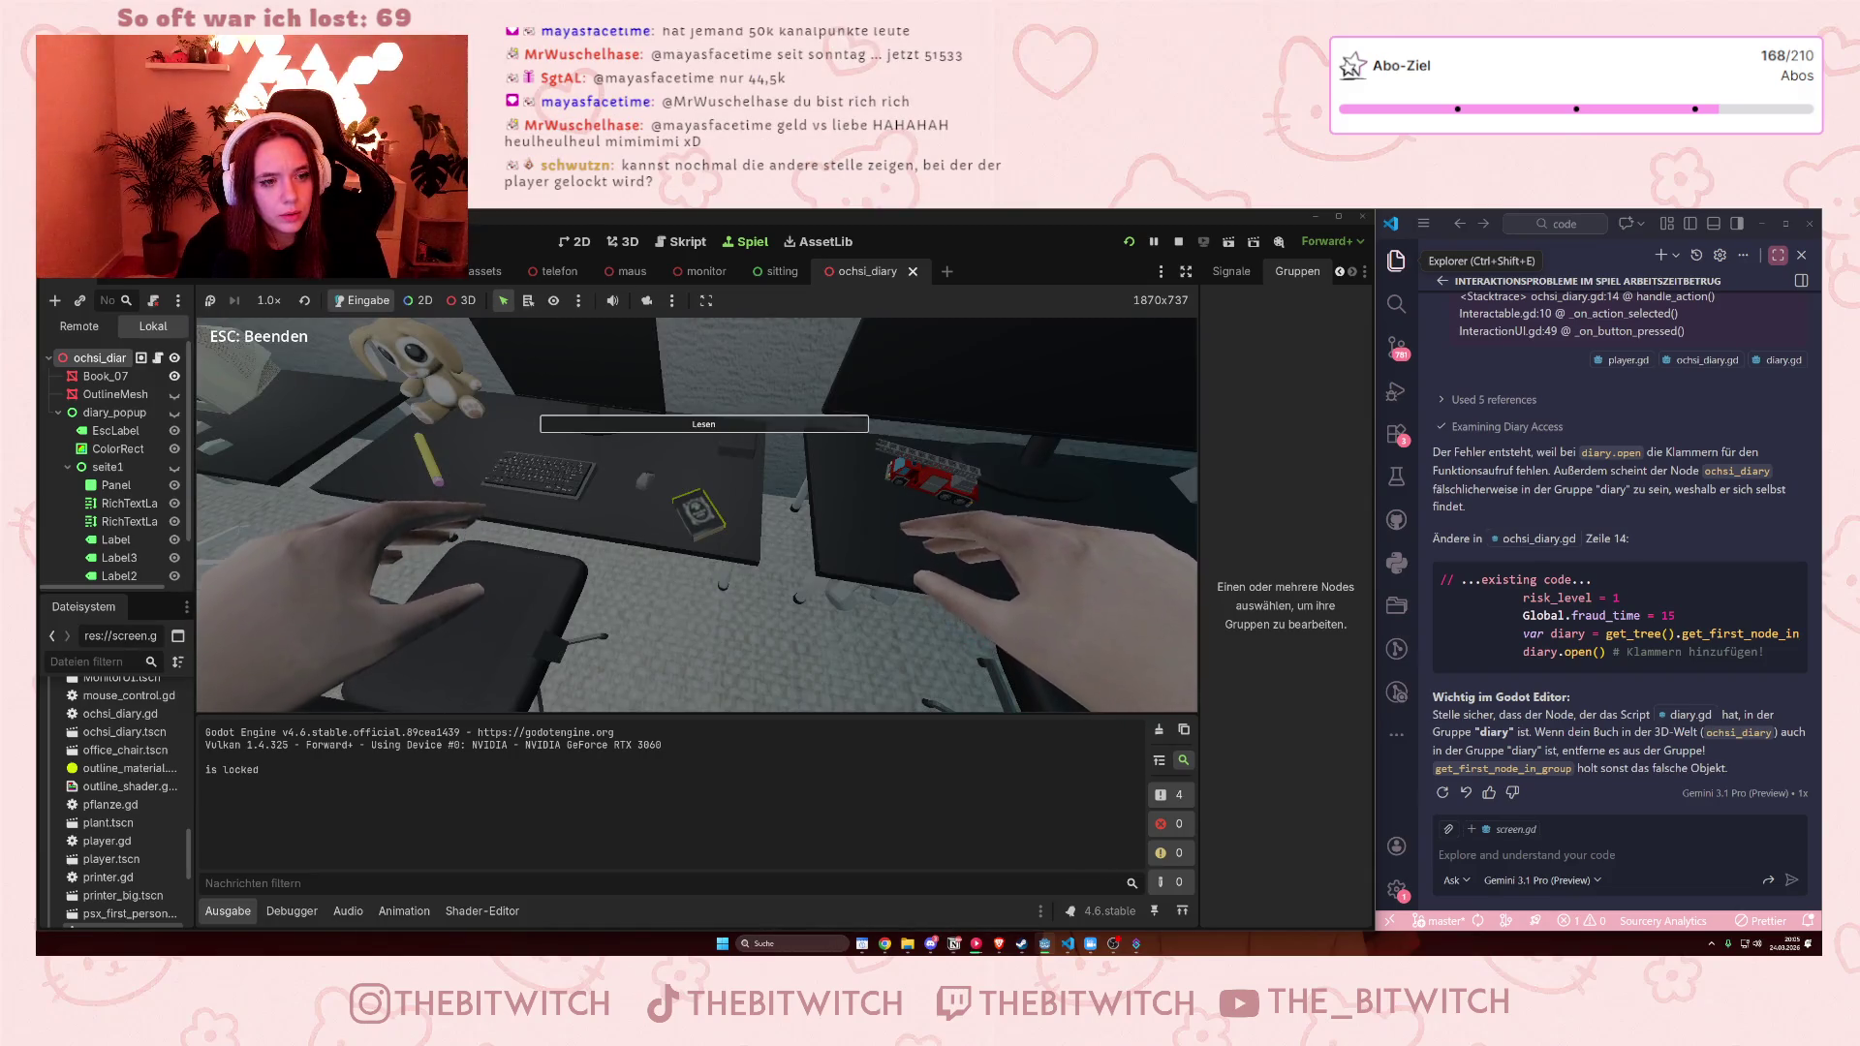
{"action": "key", "text": "ctrl"}
{"action": "key", "text": "ctrl"}
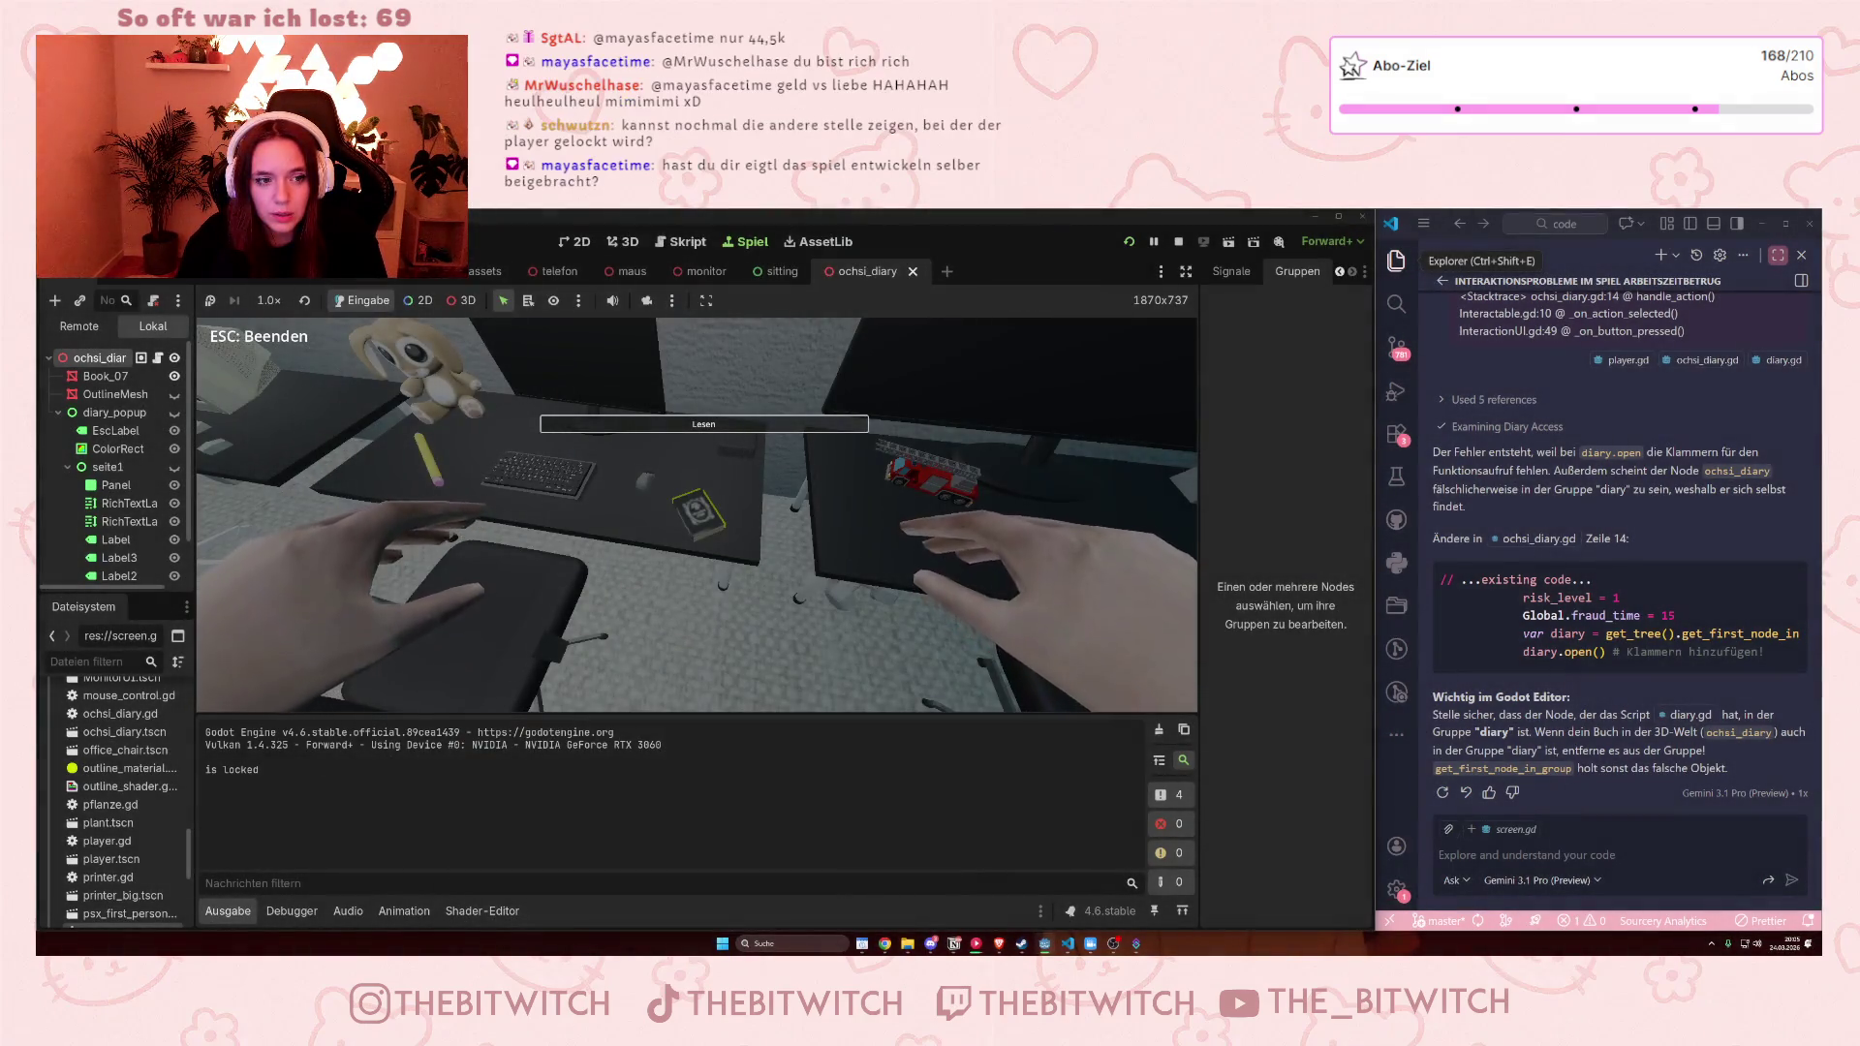
{"action": "left_click", "coordinate": [703, 424]}
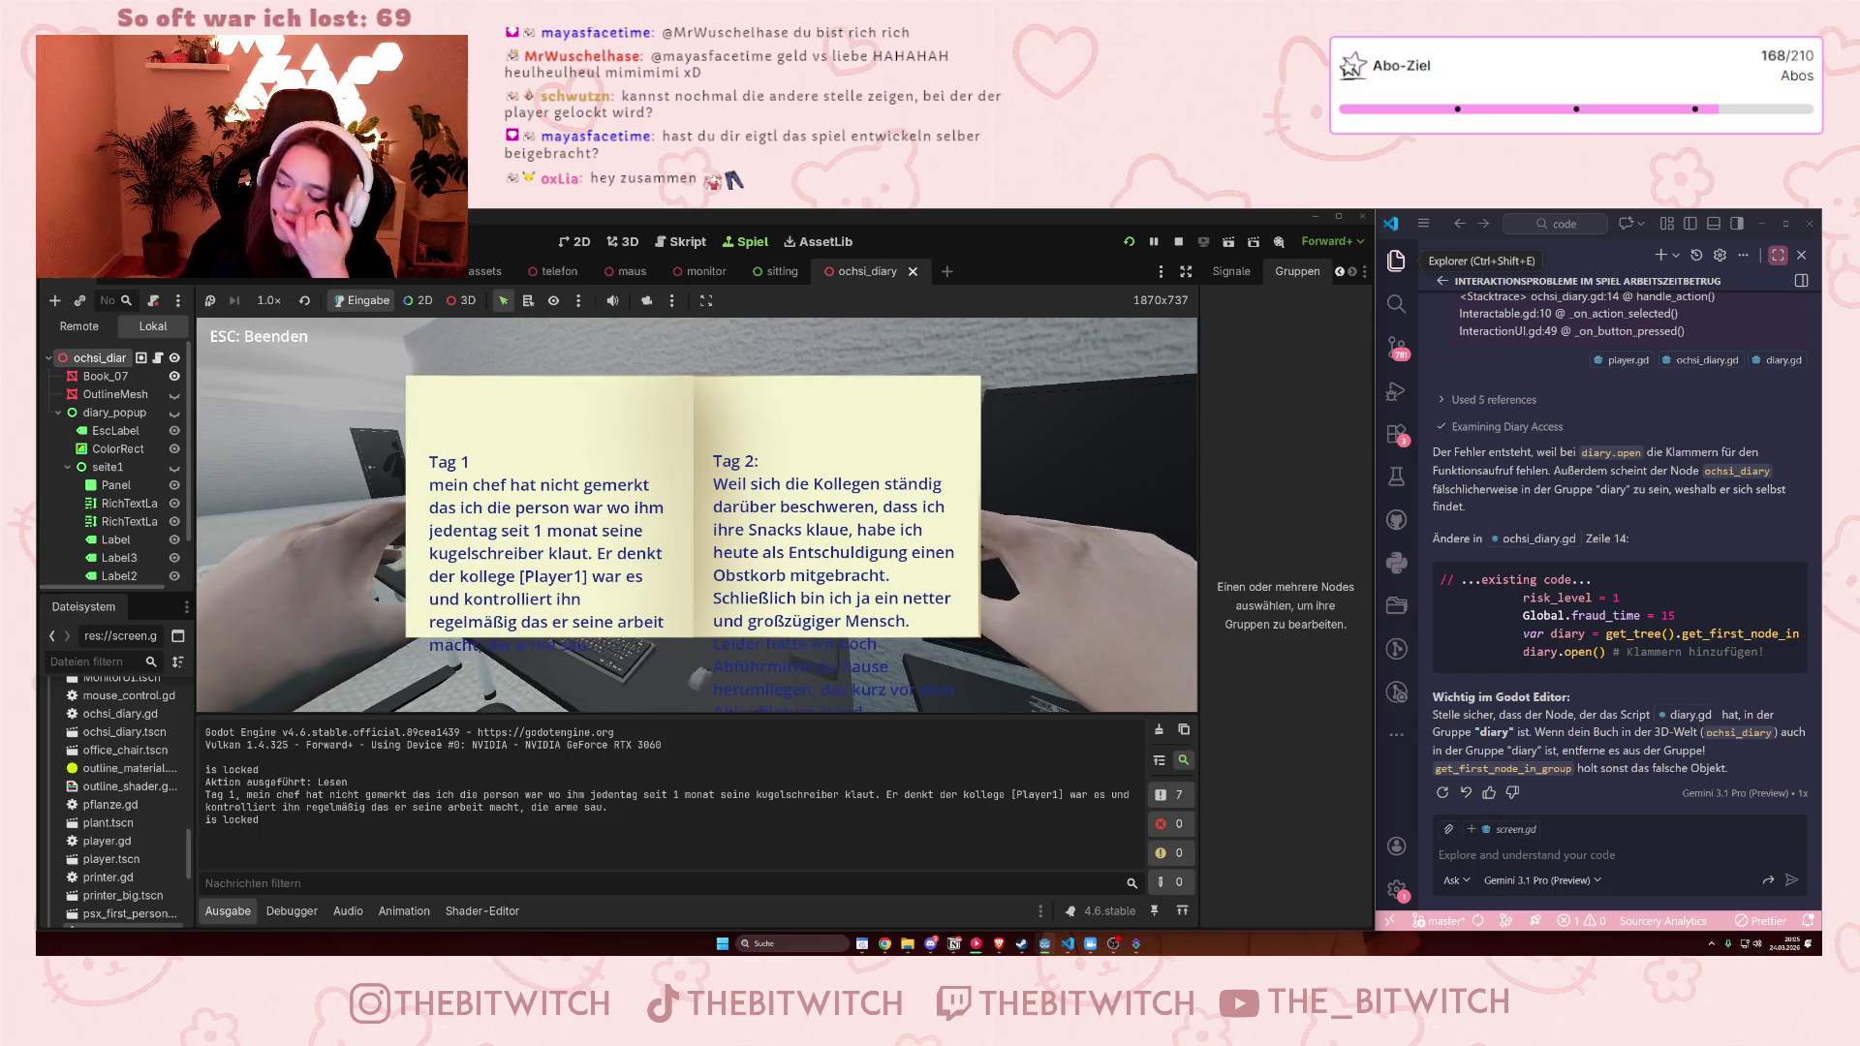
{"action": "key", "text": "F8"}
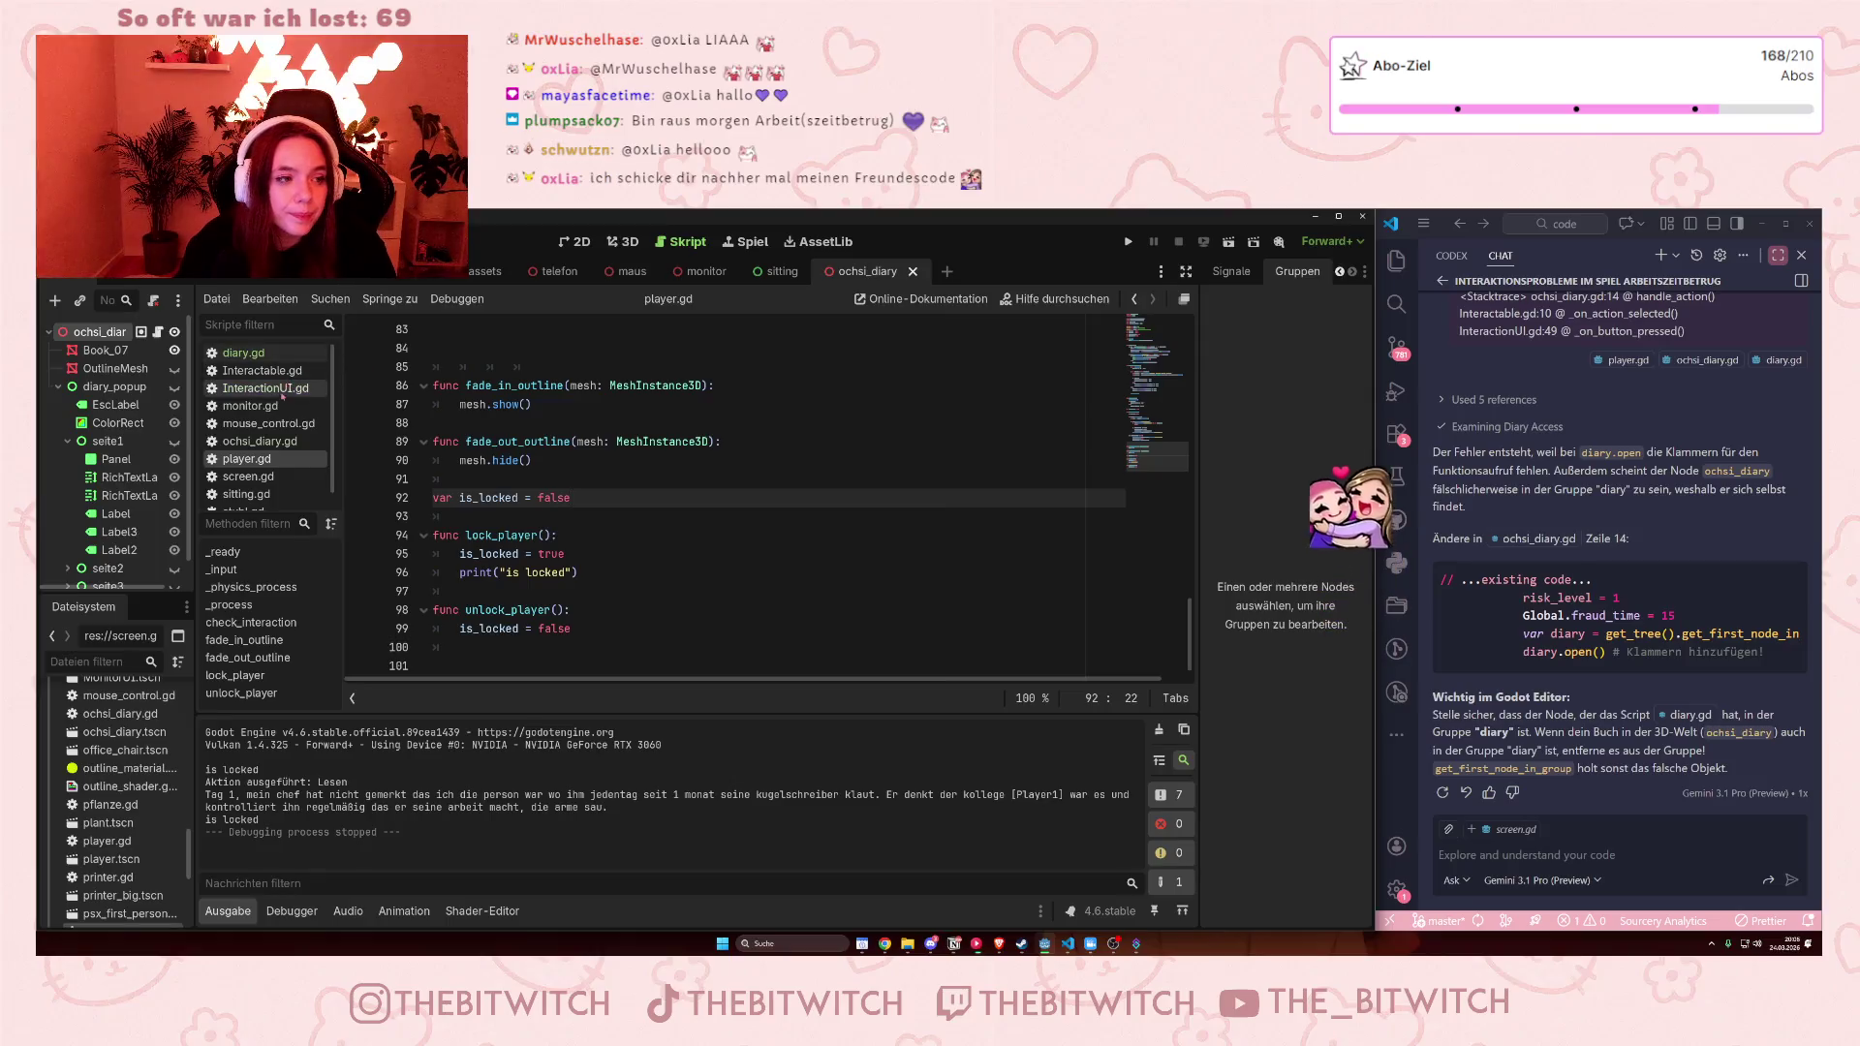
{"action": "left_click", "coordinate": [276, 388]}
{"action": "scroll", "coordinate": [707, 399], "scroll_direction": "up", "scroll_amount": 2}
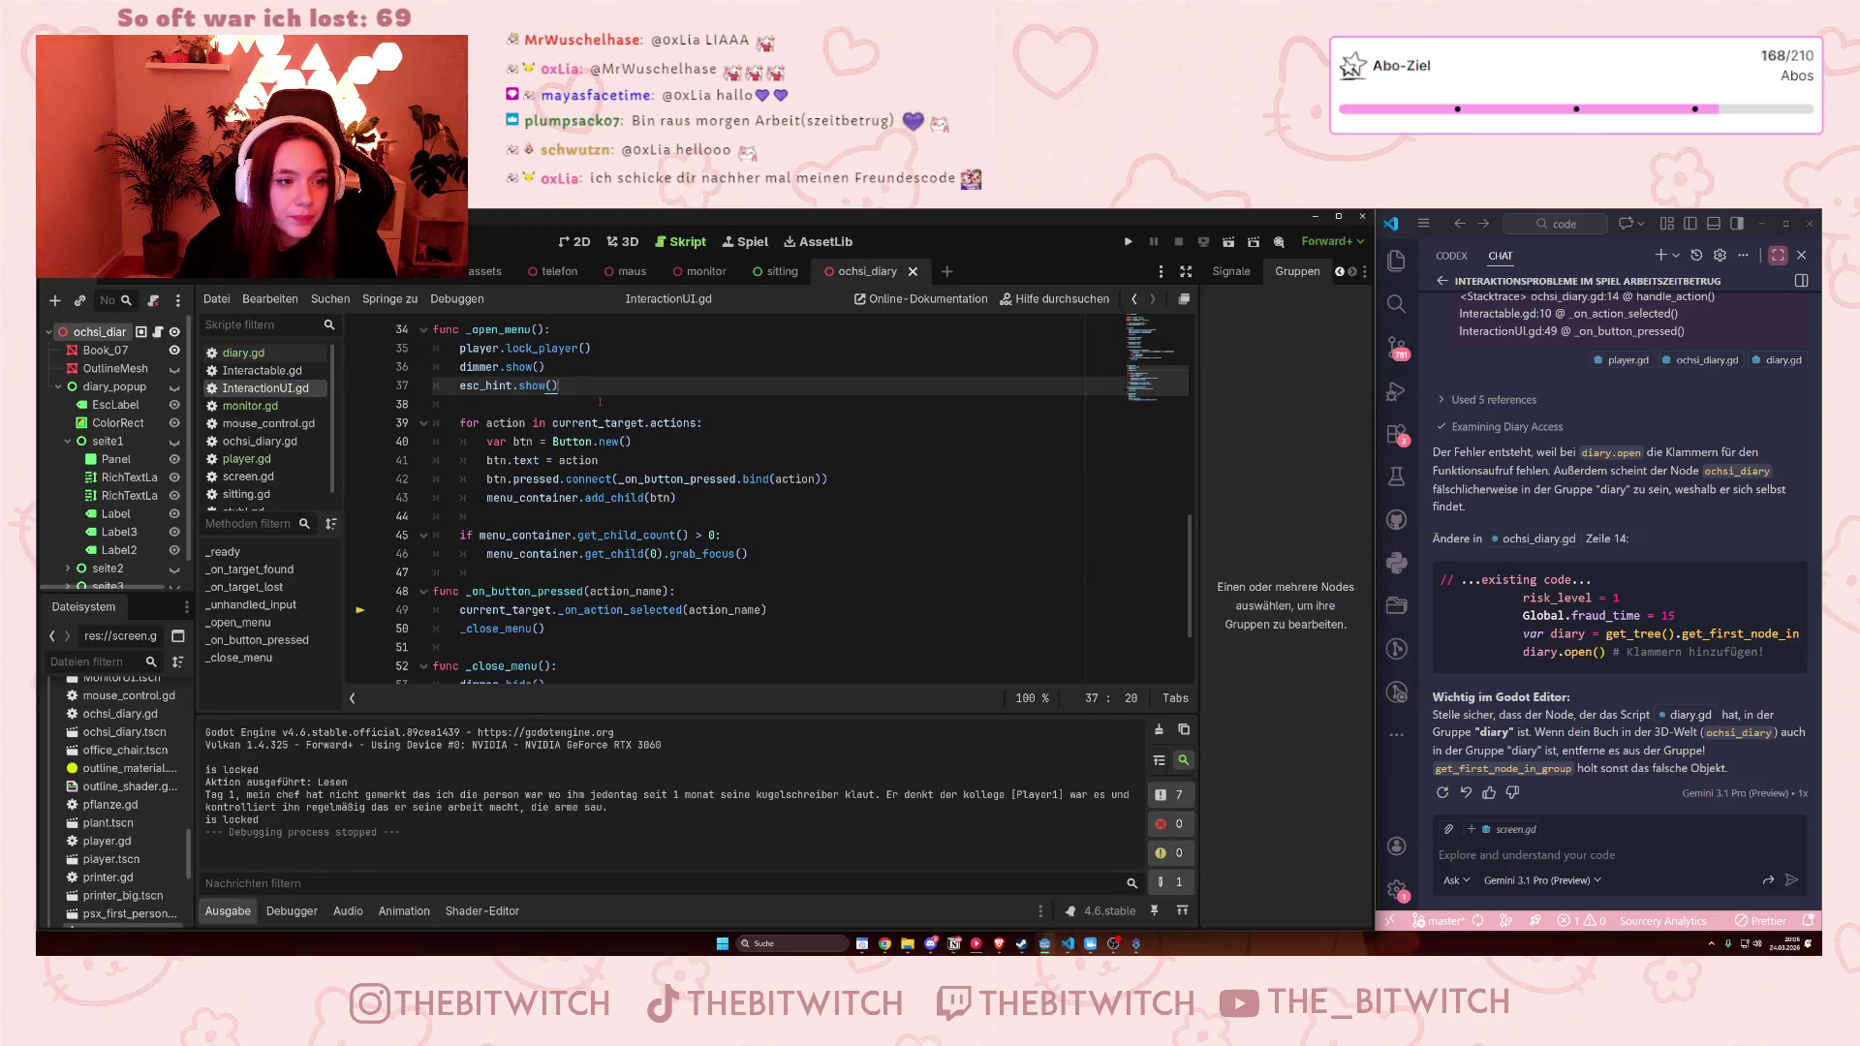
{"action": "left_click_drag", "start_coordinate": [460, 516], "coordinate": [591, 516]}
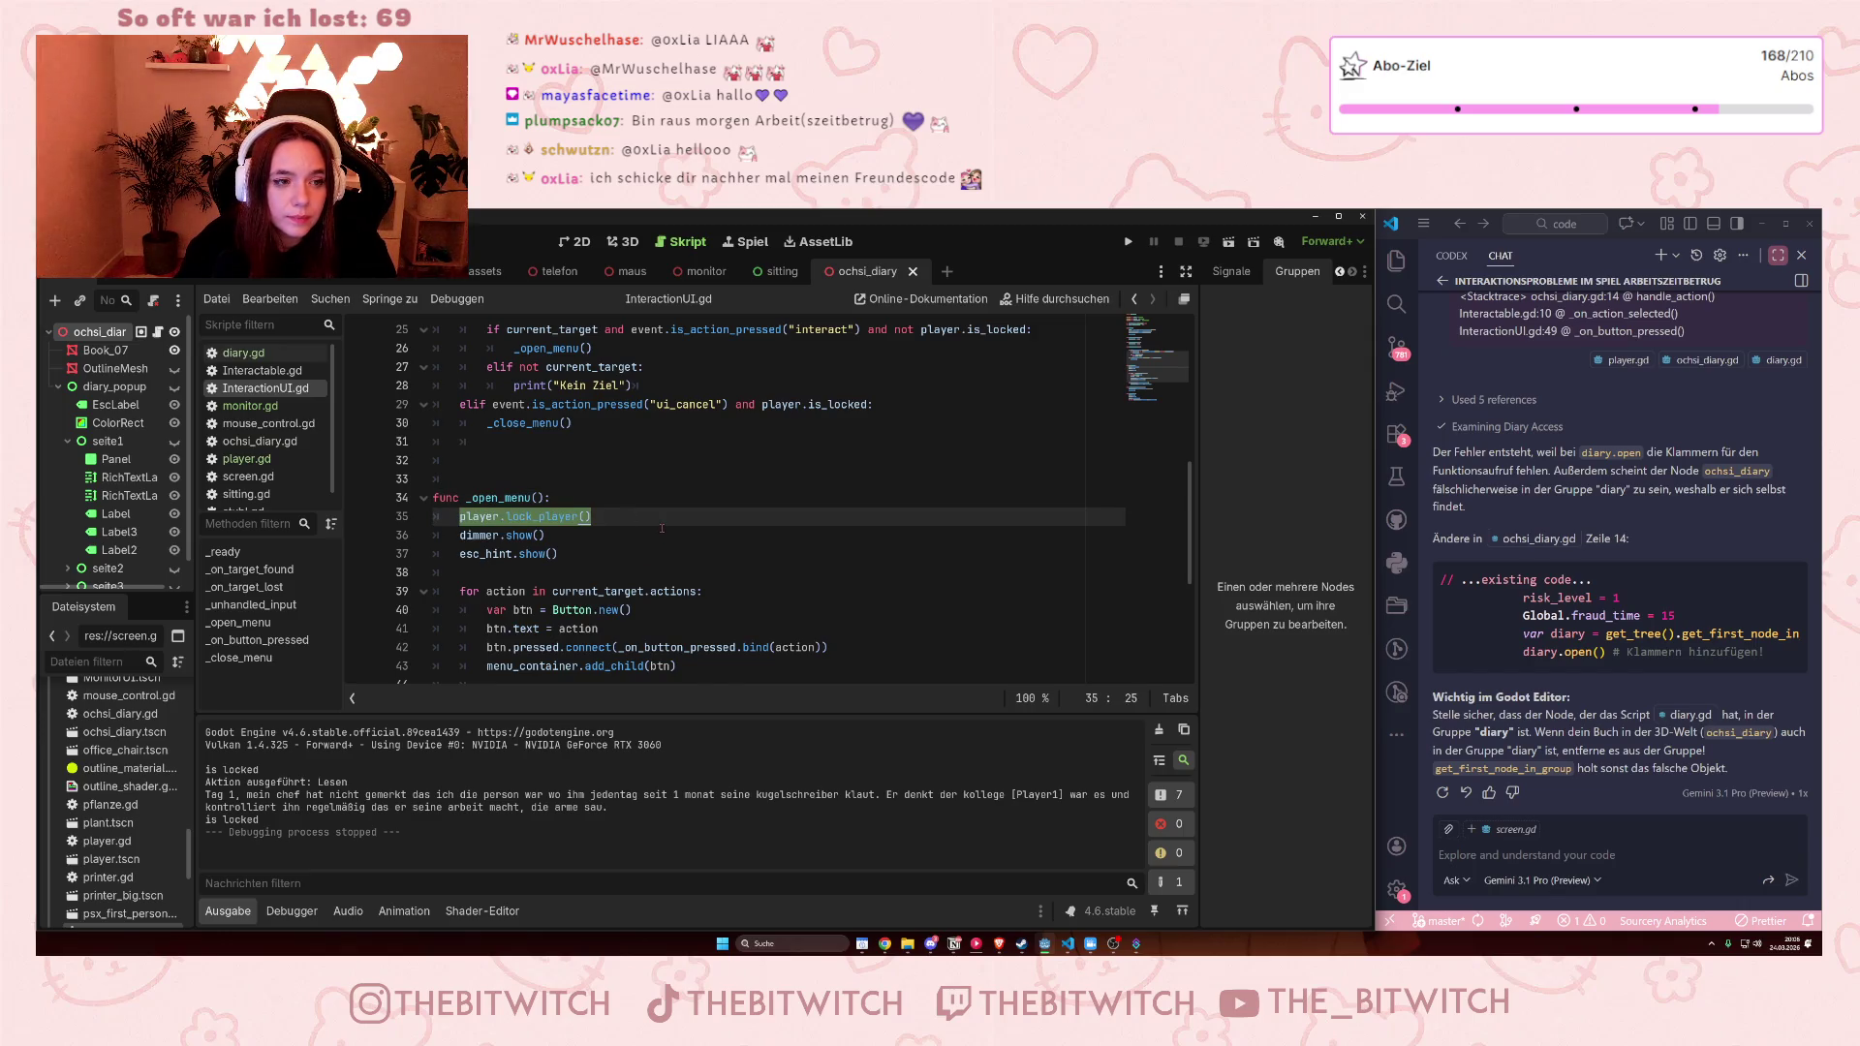
{"action": "left_click", "coordinate": [700, 549]}
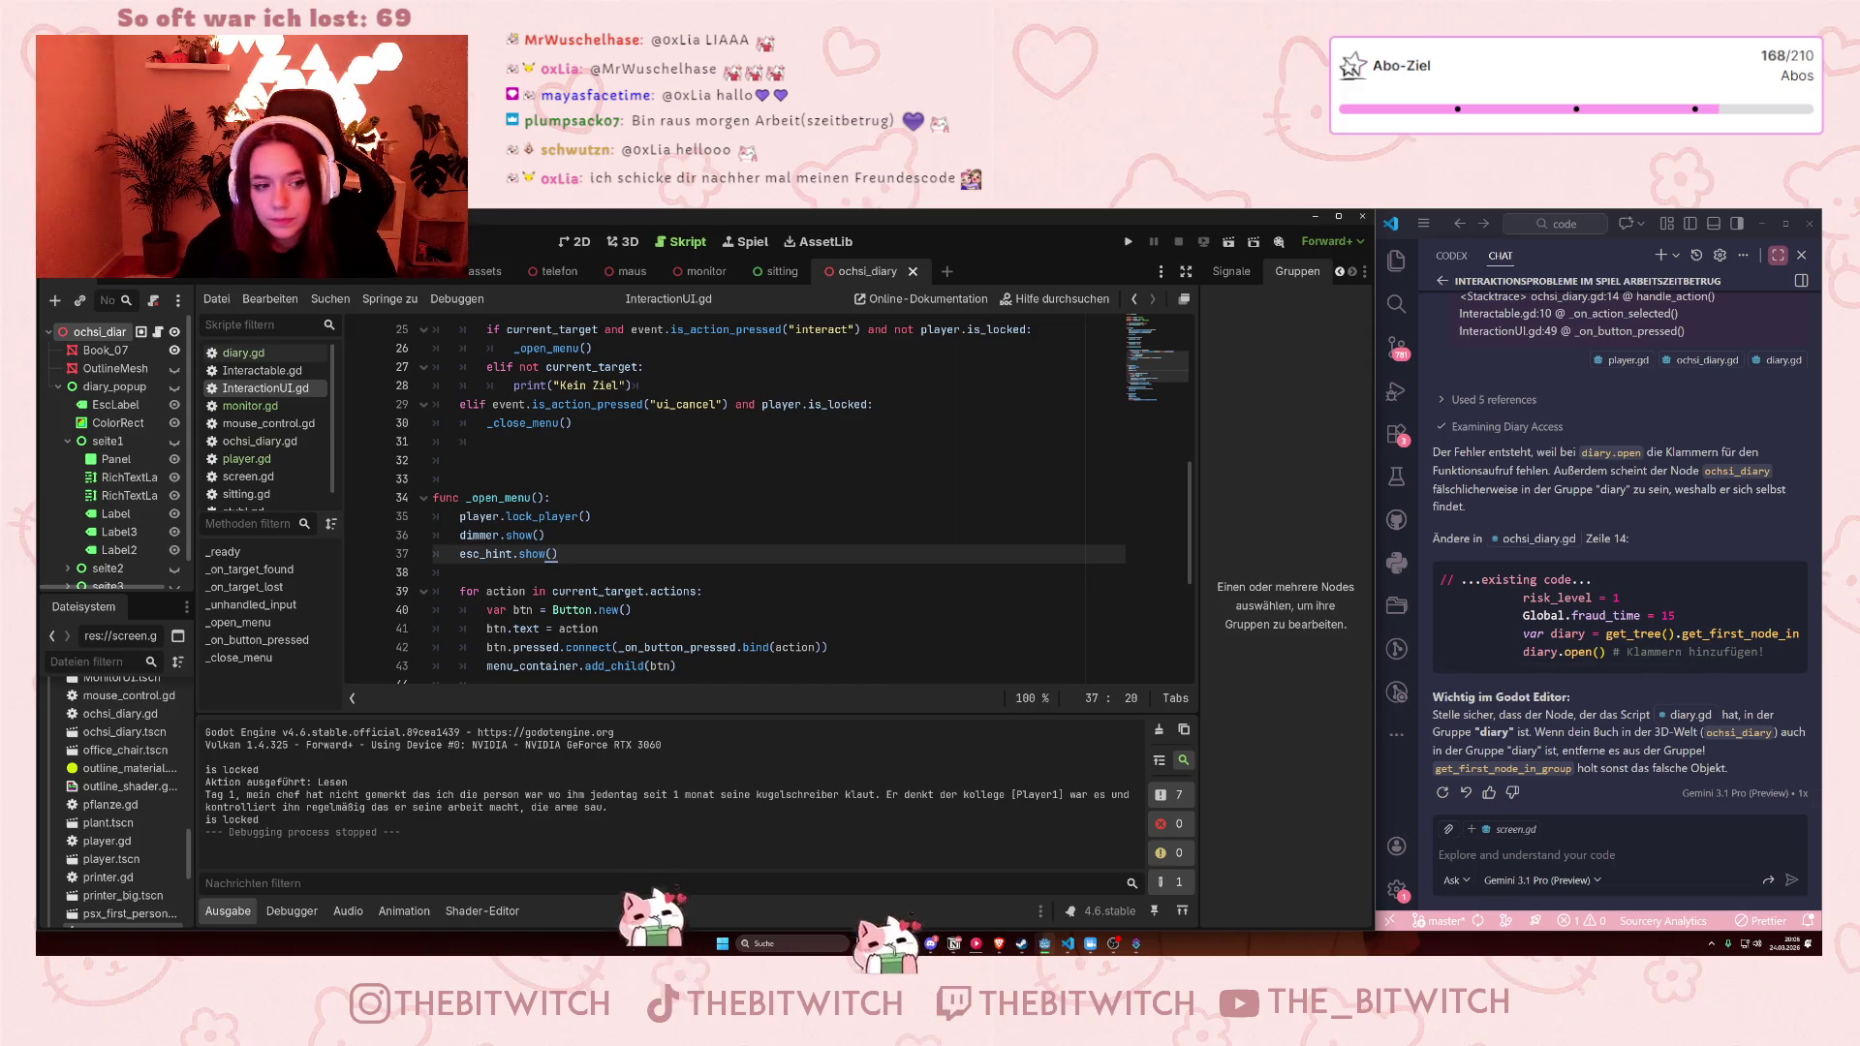
{"action": "scroll", "coordinate": [826, 620], "scroll_direction": "down", "scroll_amount": 2}
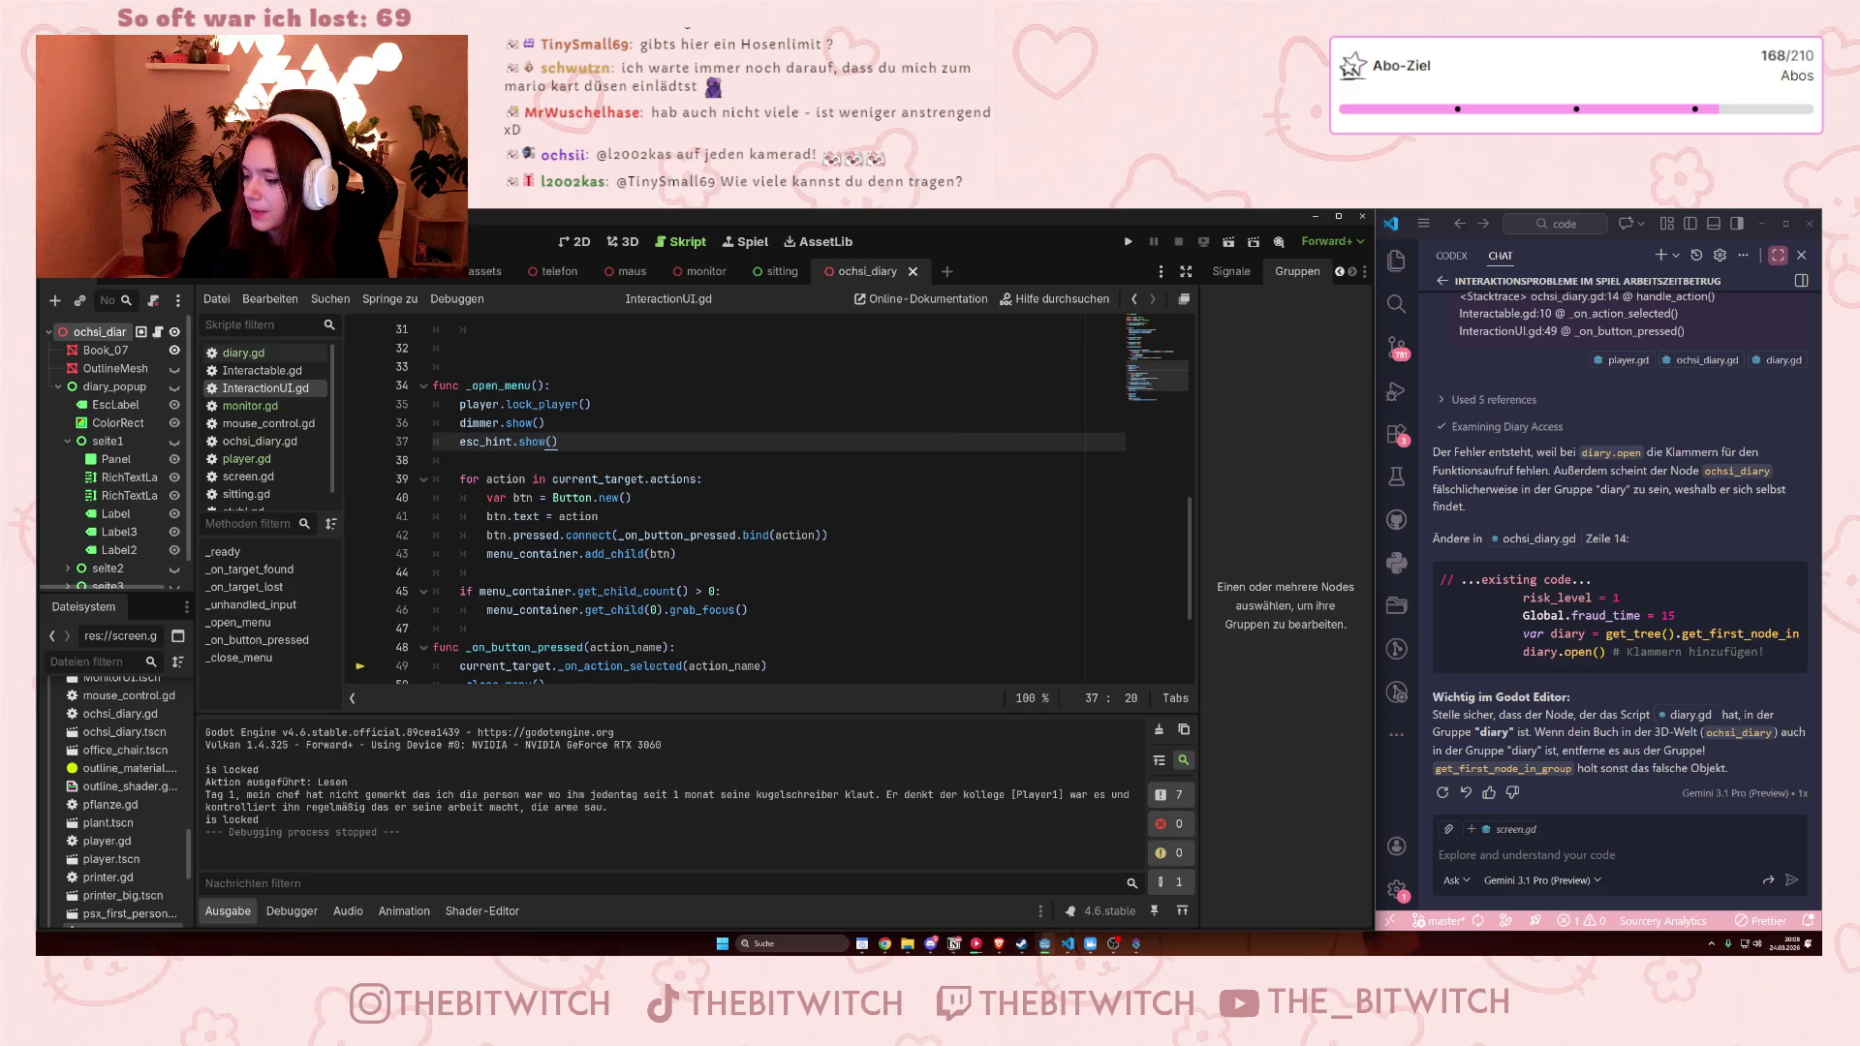
Switch the script editor to player.gd, showing lock_player and unlock_player near the end
{"action": "left_click", "coordinate": [246, 458]}
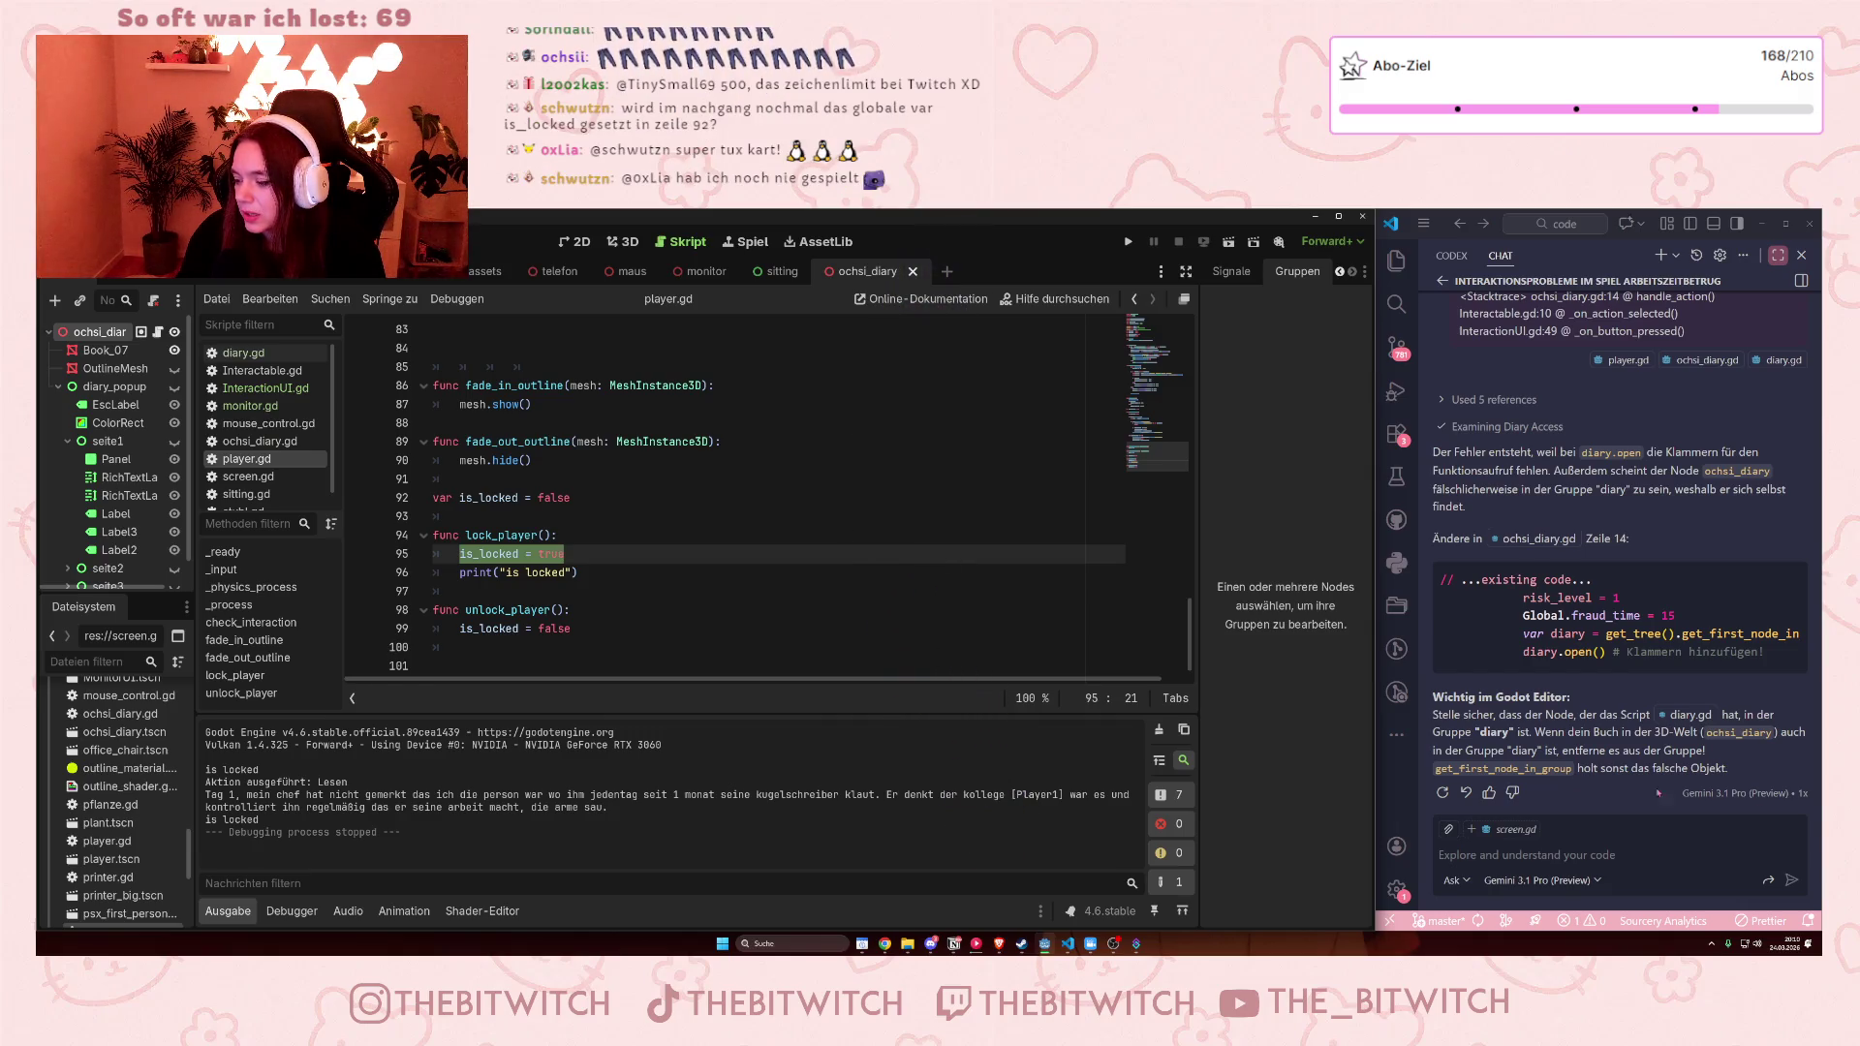
Cut the is_locked = false line from line 92 and paste it onto line 16 among the variables
{"action": "left_click", "coordinate": [454, 497]}
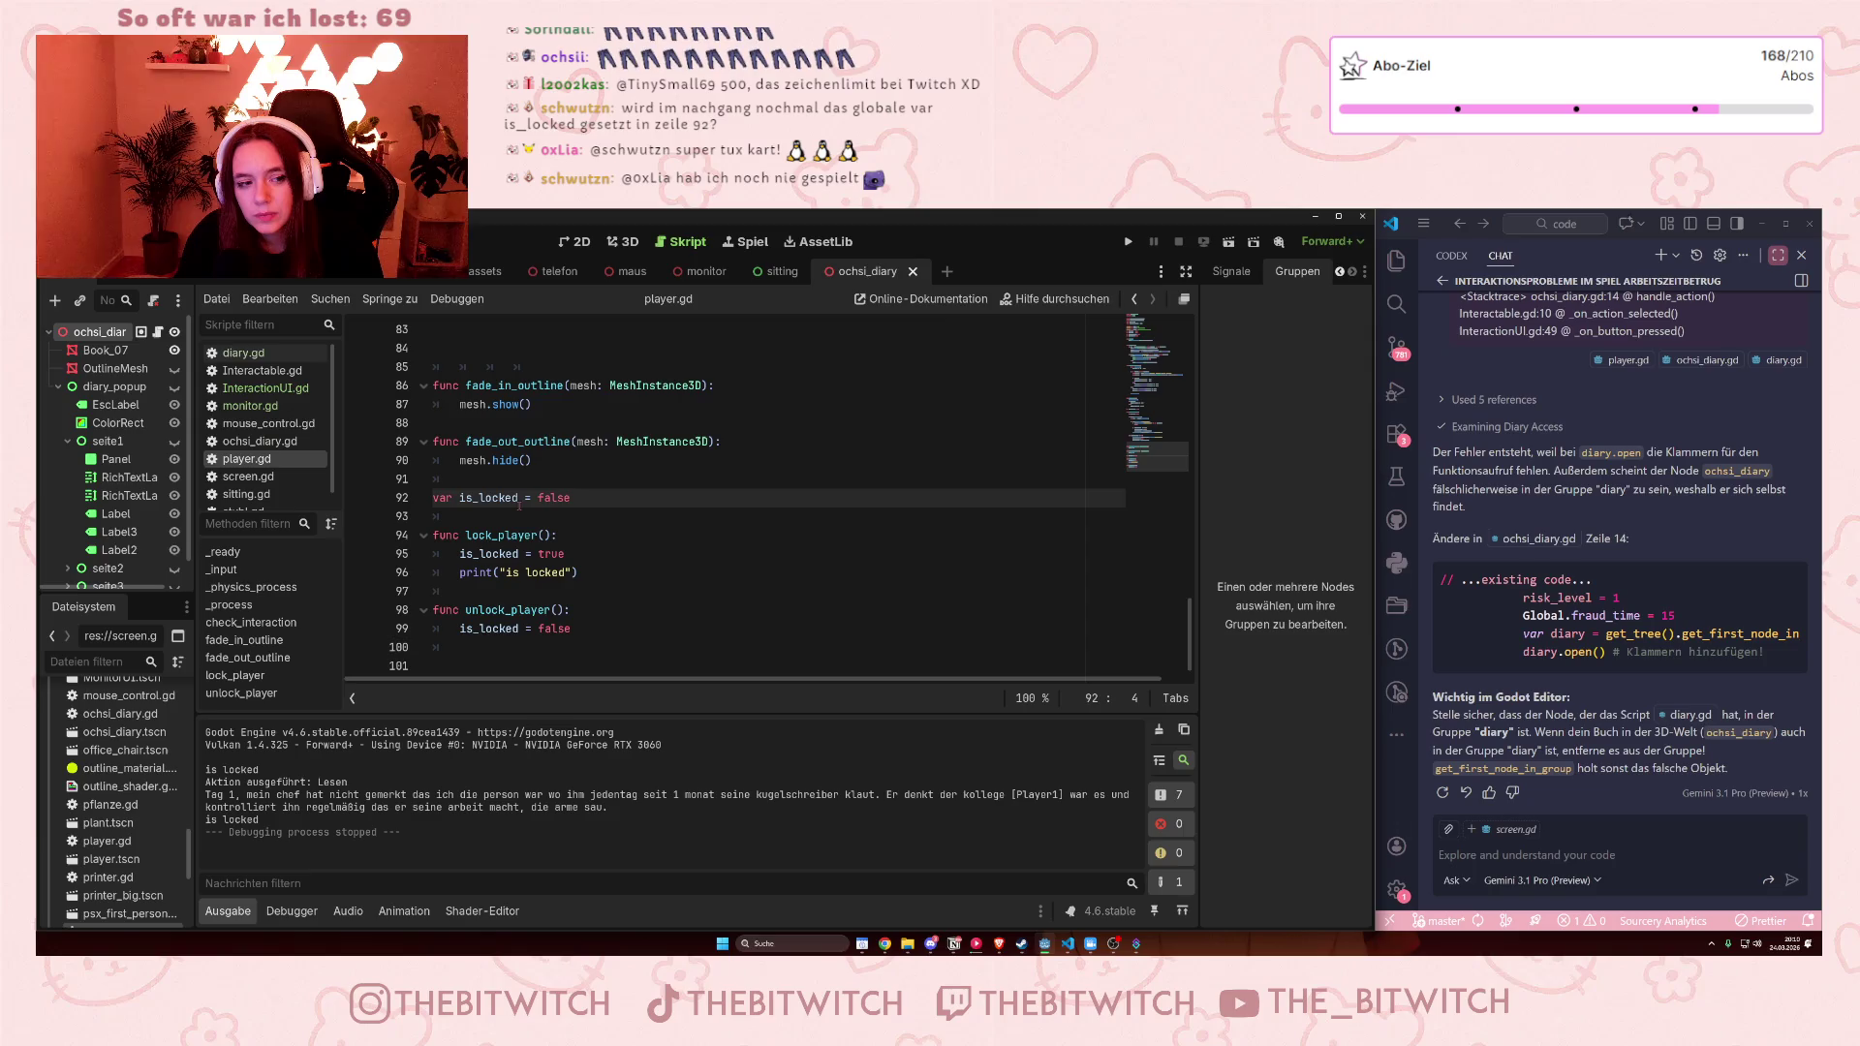
{"action": "scroll", "coordinate": [519, 505], "scroll_direction": "up", "scroll_amount": 3}
{"action": "scroll", "coordinate": [520, 505], "scroll_direction": "down", "scroll_amount": 3}
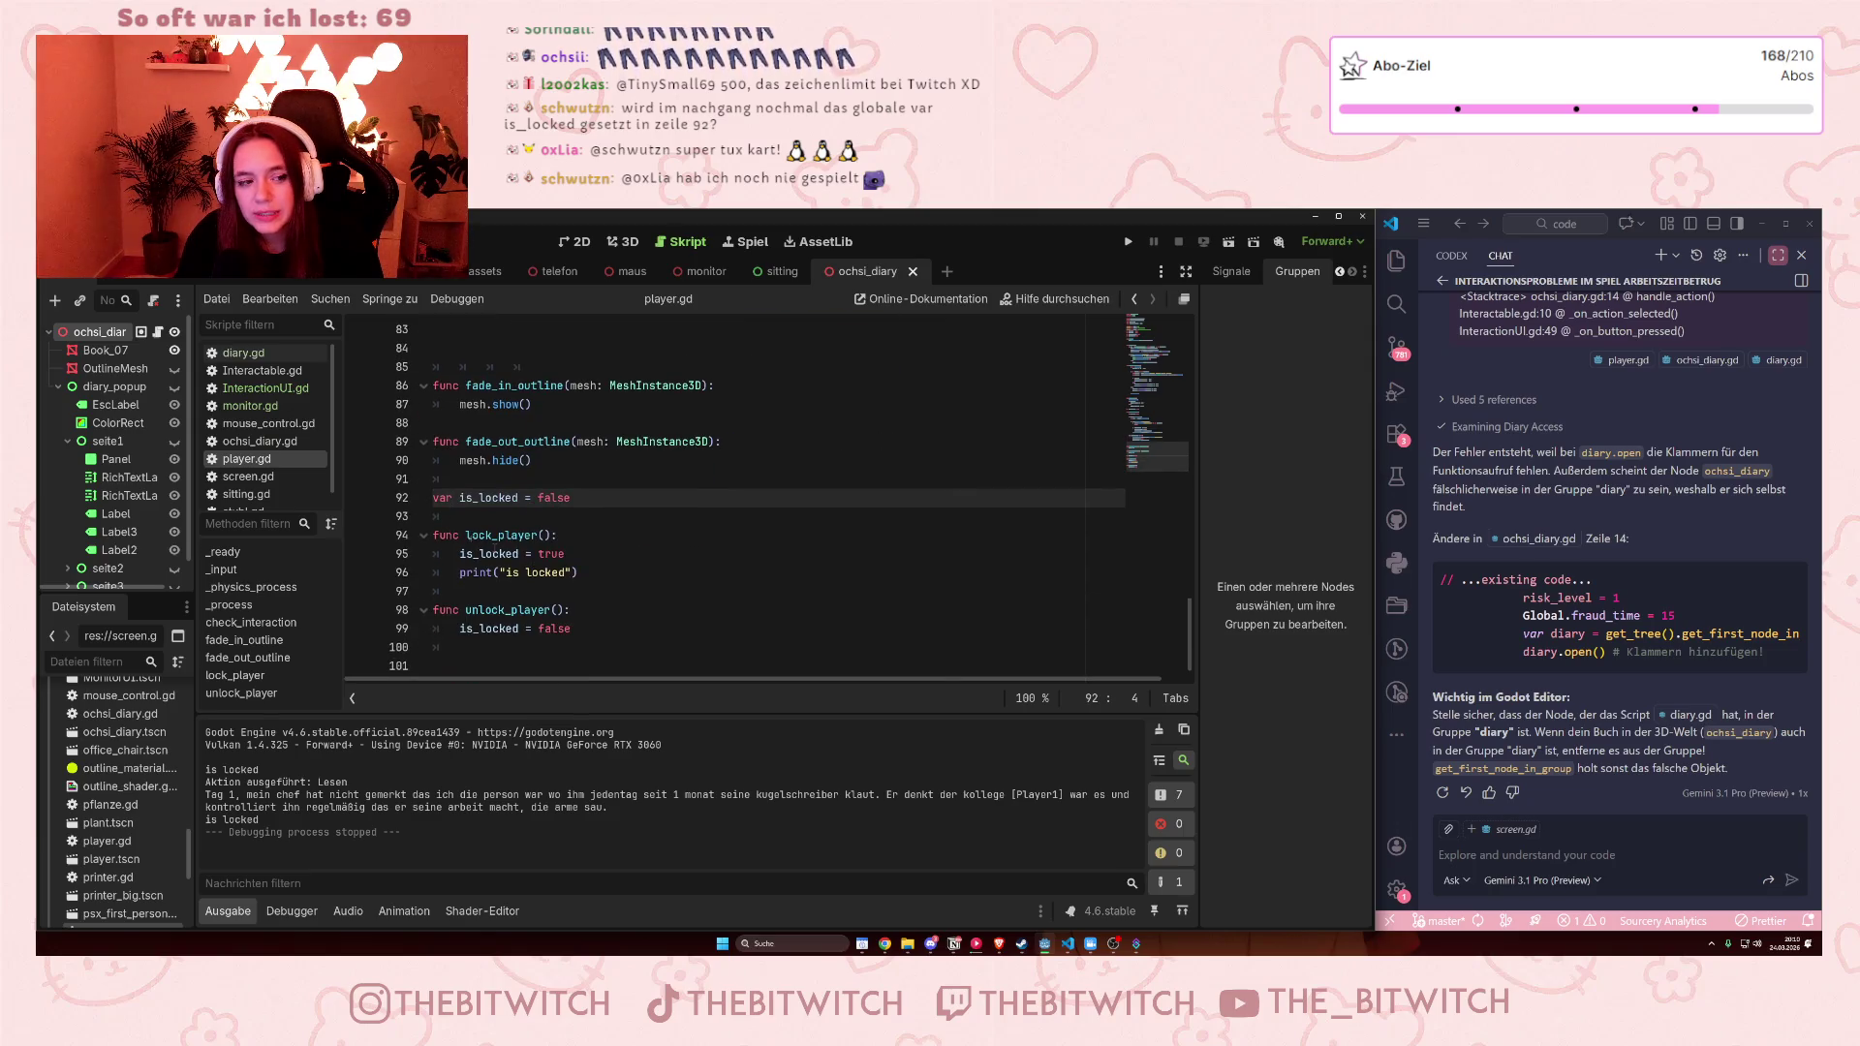
{"action": "left_click_drag", "start_coordinate": [570, 498], "coordinate": [433, 498]}
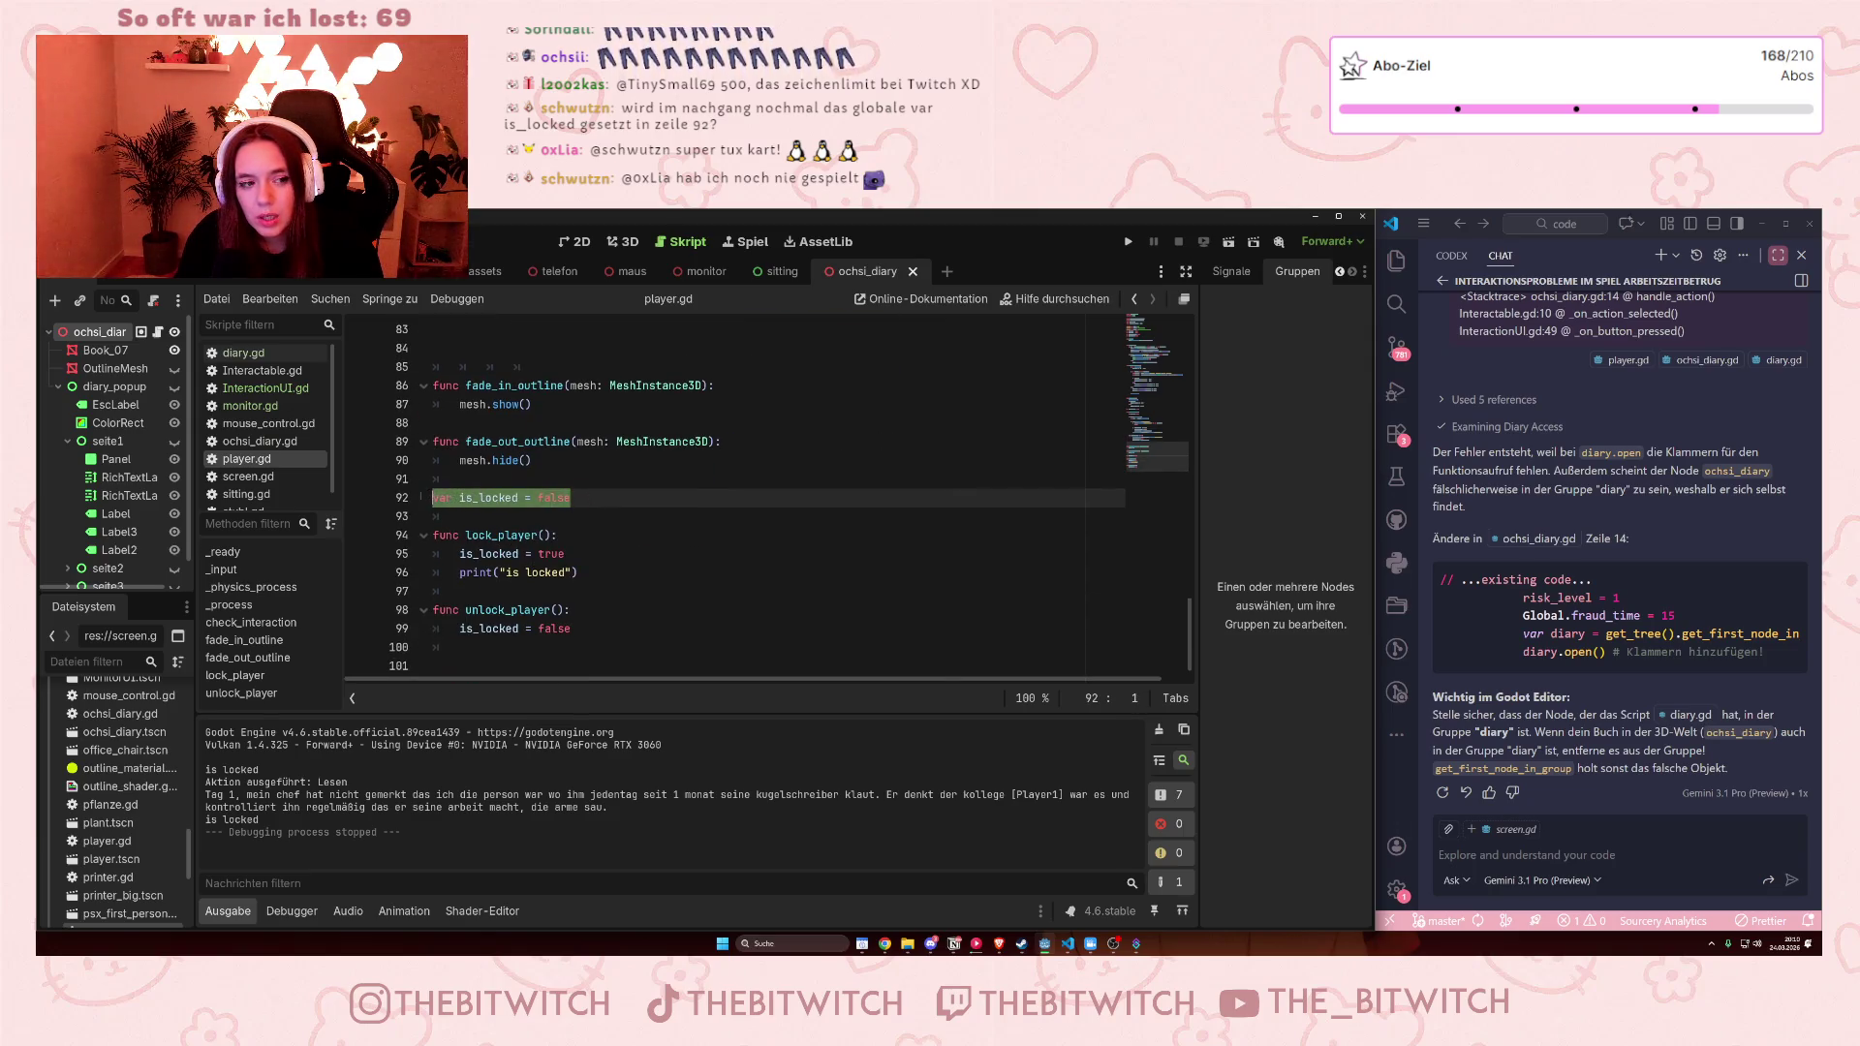
{"action": "scroll", "coordinate": [571, 501], "scroll_direction": "up", "scroll_amount": 11}
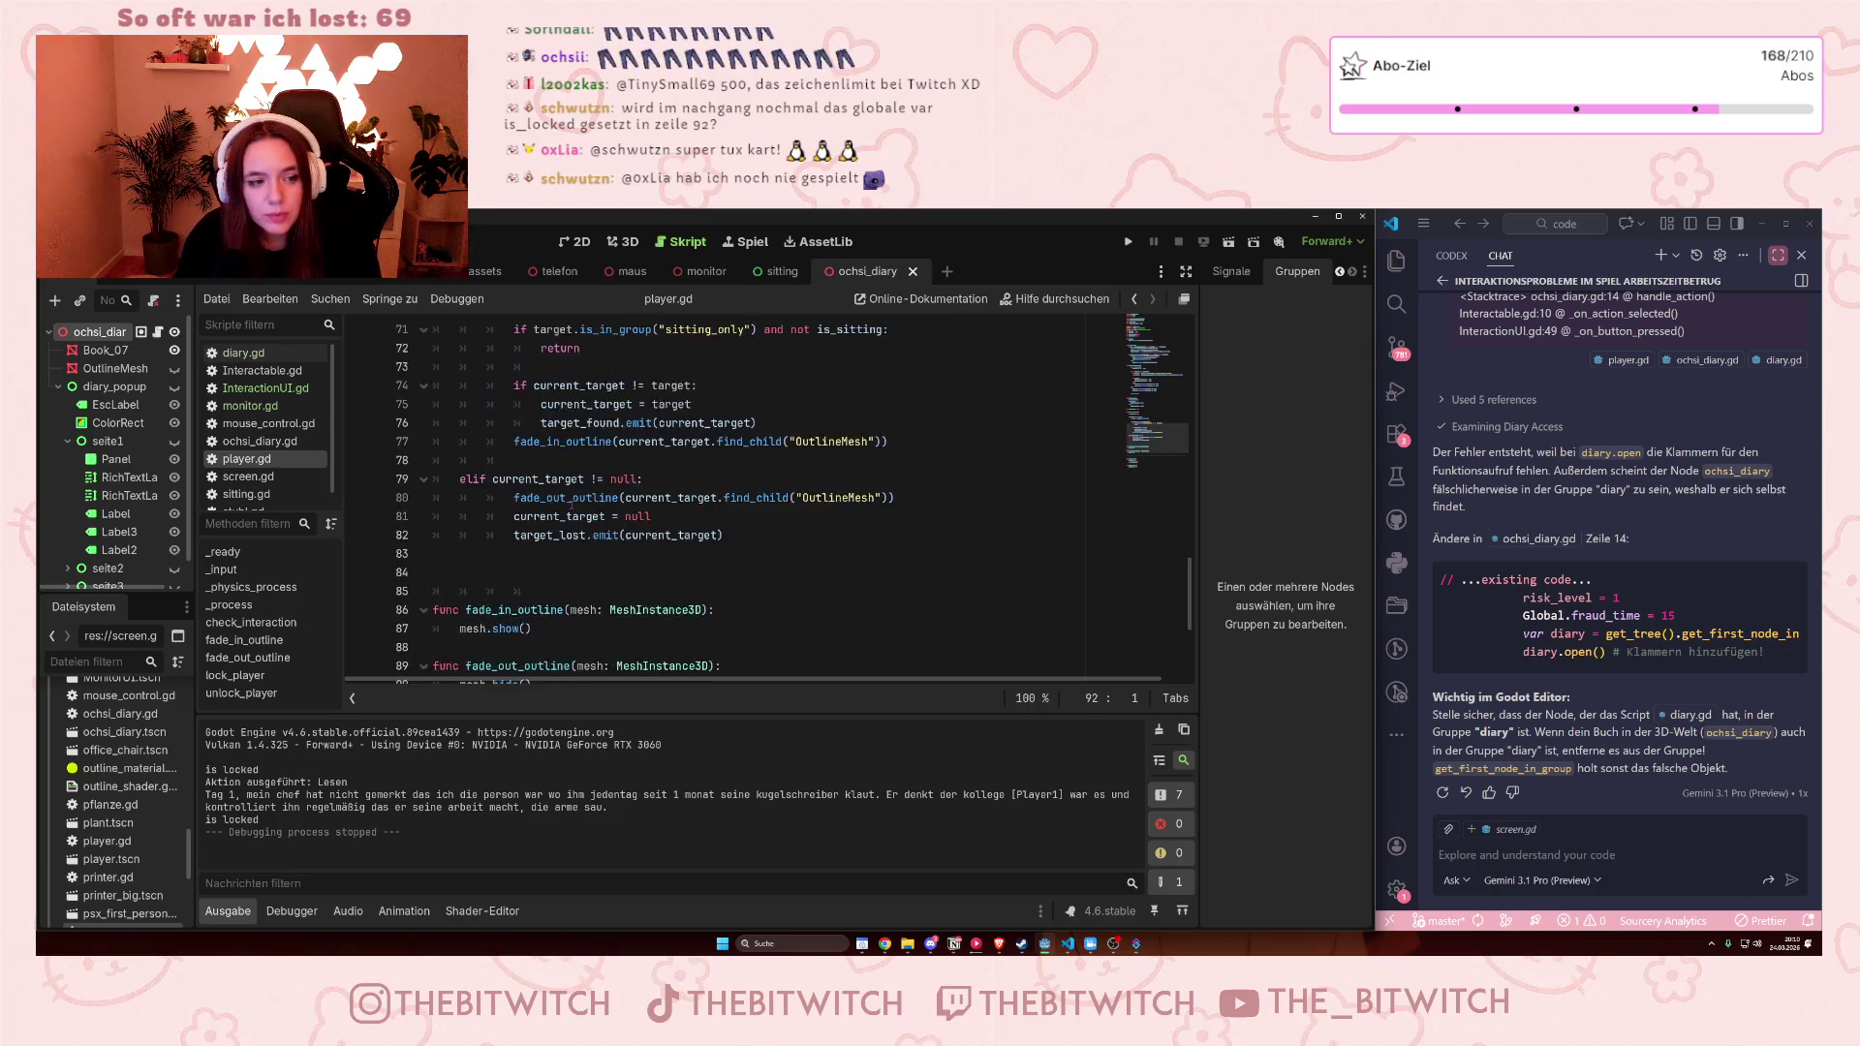
{"action": "key", "text": "ctrl+x"}
{"action": "scroll", "coordinate": [572, 501], "scroll_direction": "up", "scroll_amount": 16}
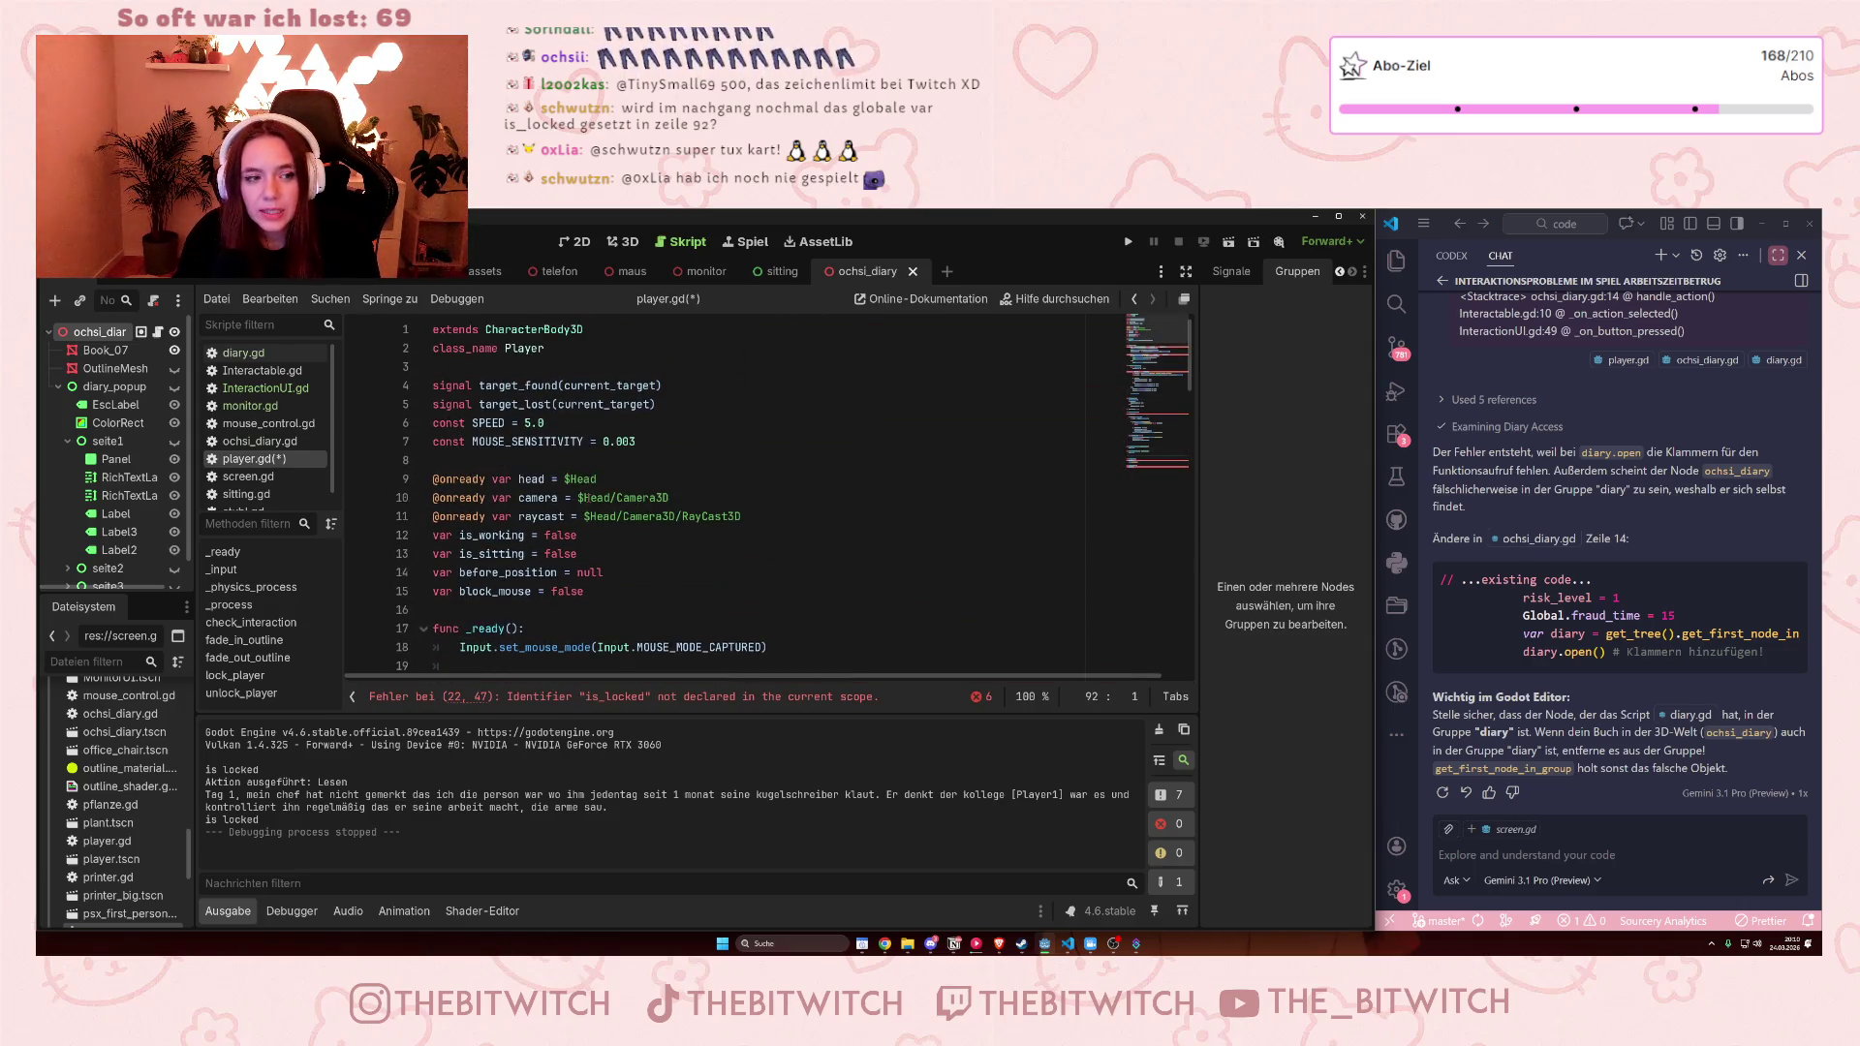
{"action": "left_click", "coordinate": [644, 618]}
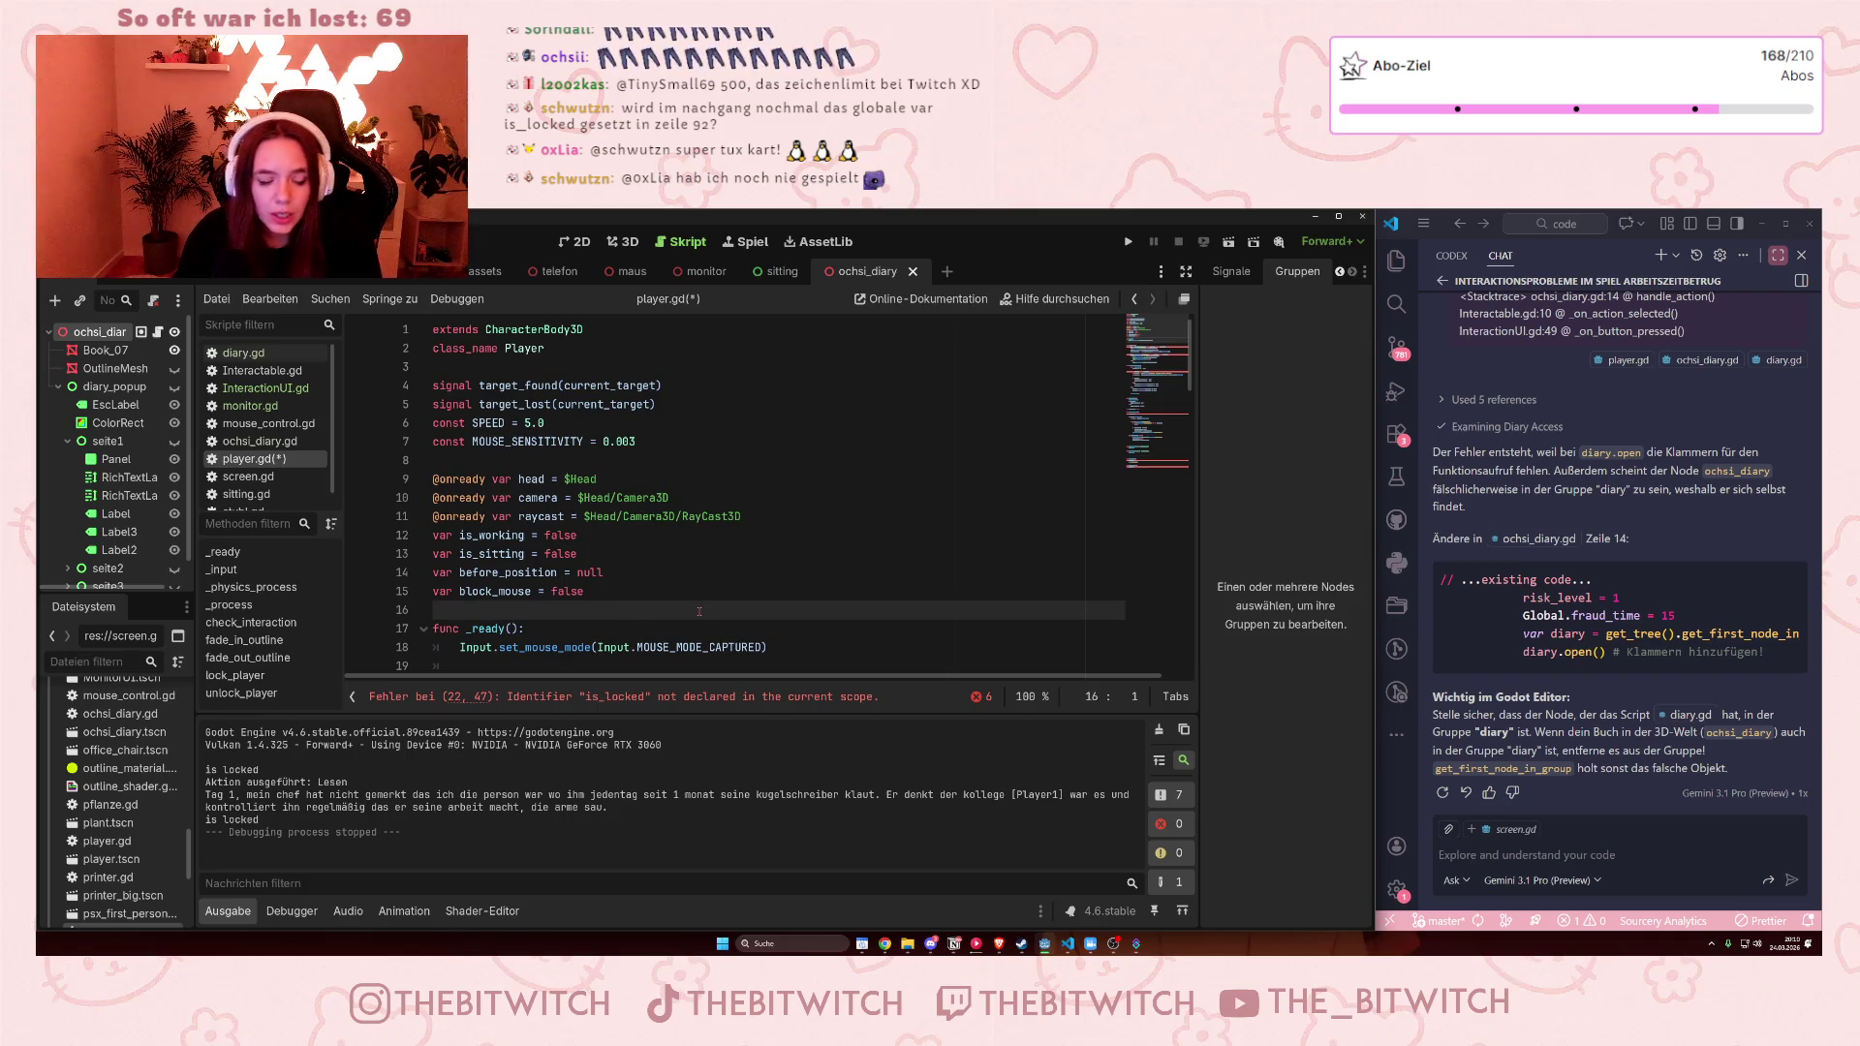
{"action": "key", "text": "ctrl+v"}
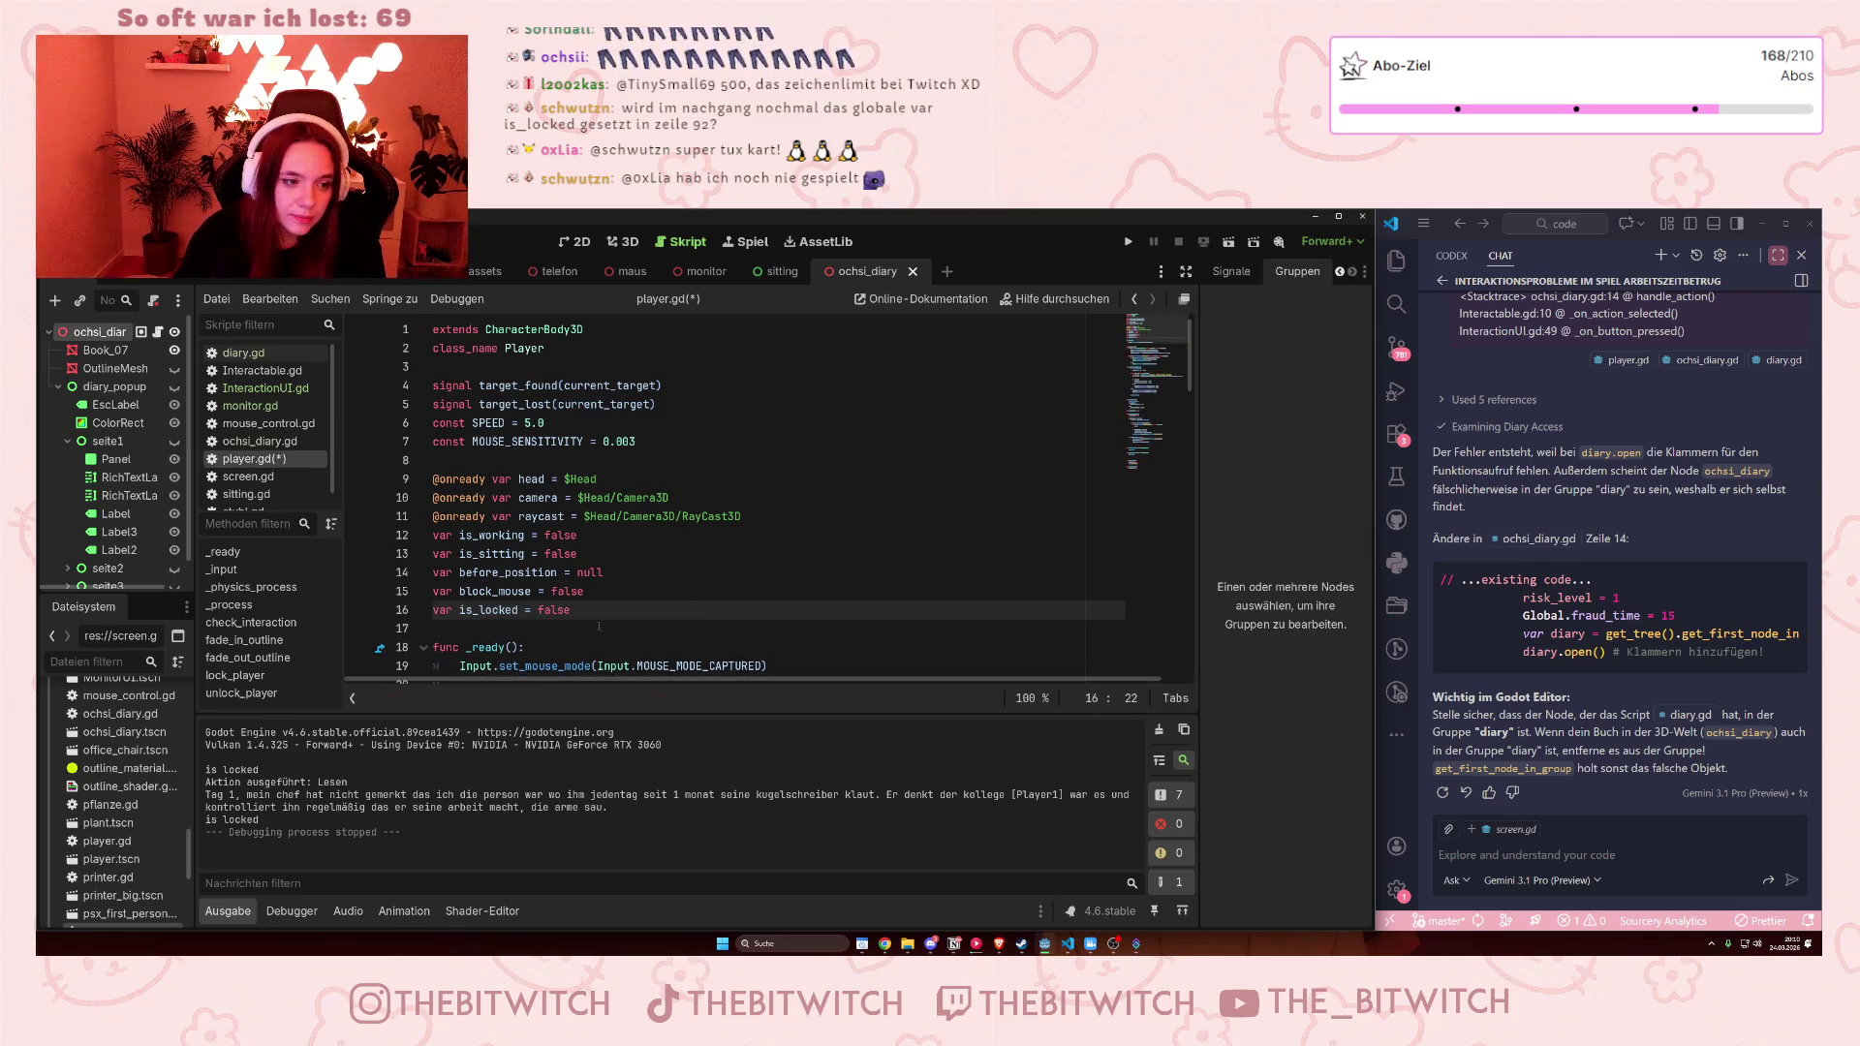
{"action": "left_click", "coordinate": [669, 500]}
{"action": "scroll", "coordinate": [664, 523], "scroll_direction": "down", "scroll_amount": 5}
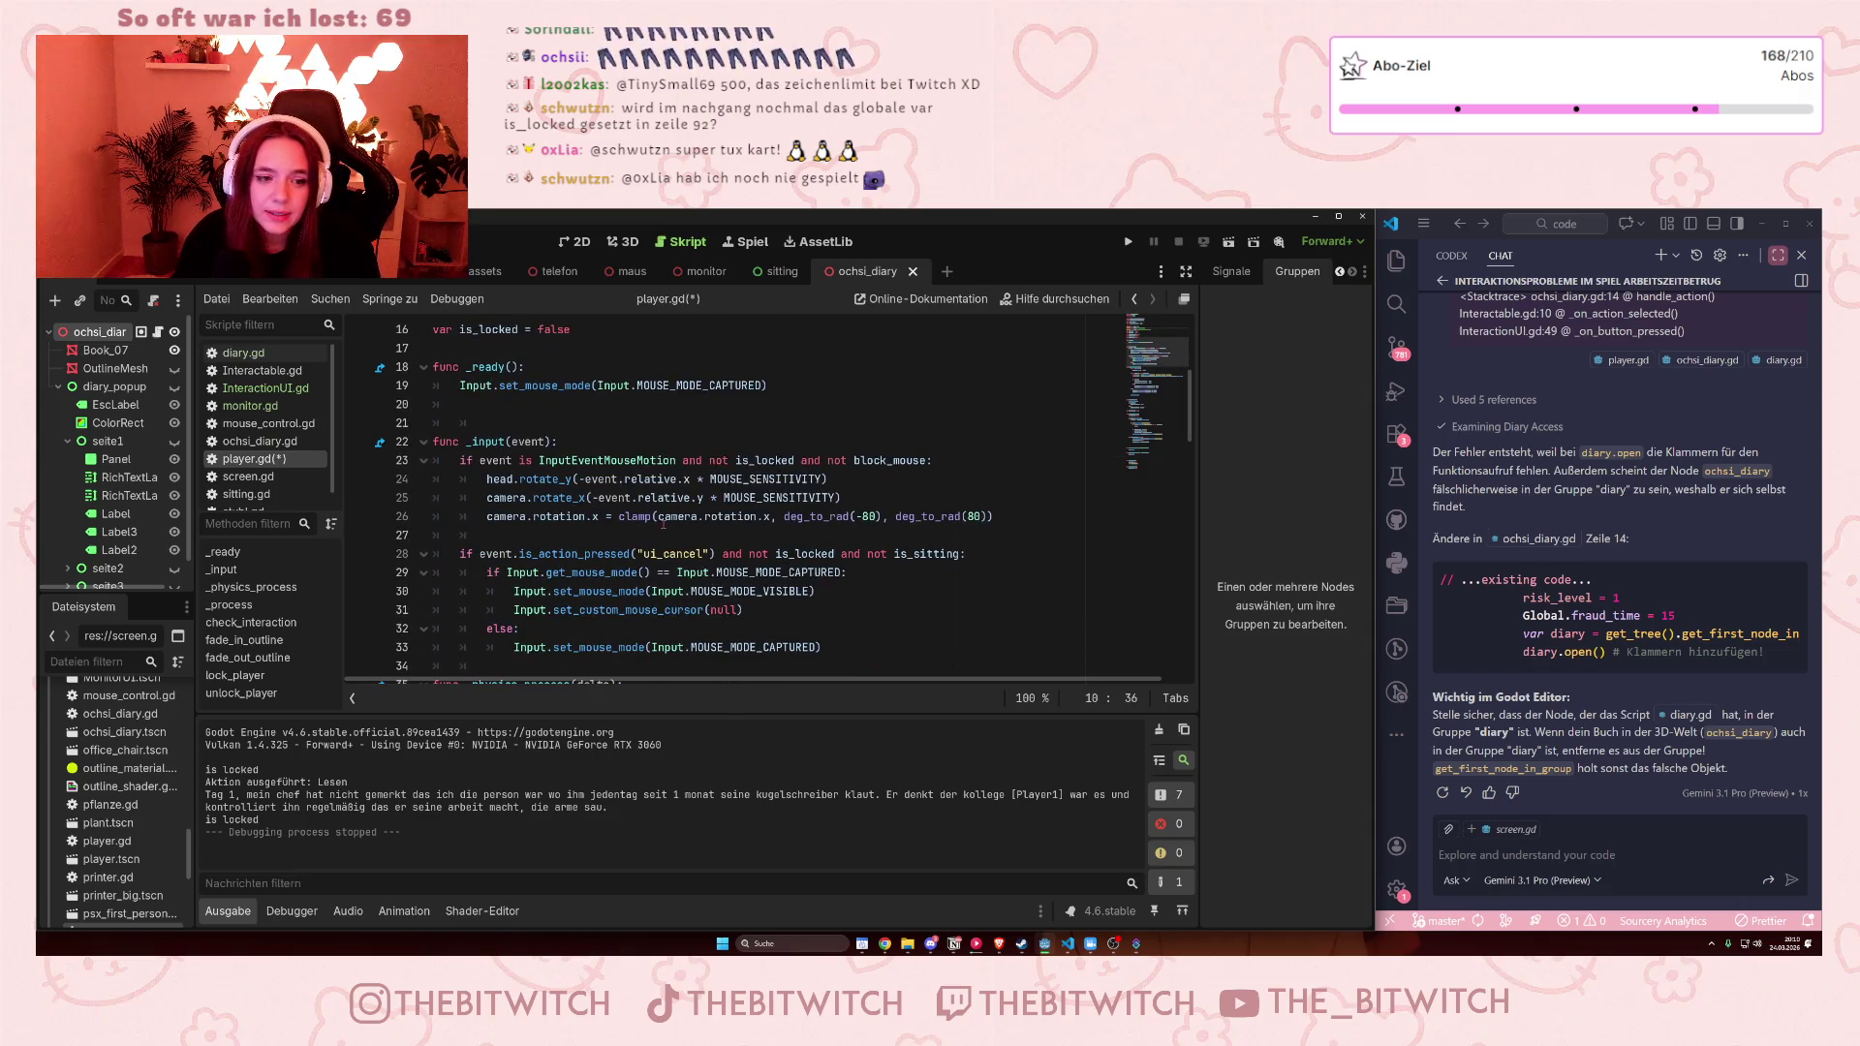
Replace the "is locked" string with is_locked, making the call print(is_locked), and save
{"action": "scroll", "coordinate": [663, 523], "scroll_direction": "down", "scroll_amount": 1}
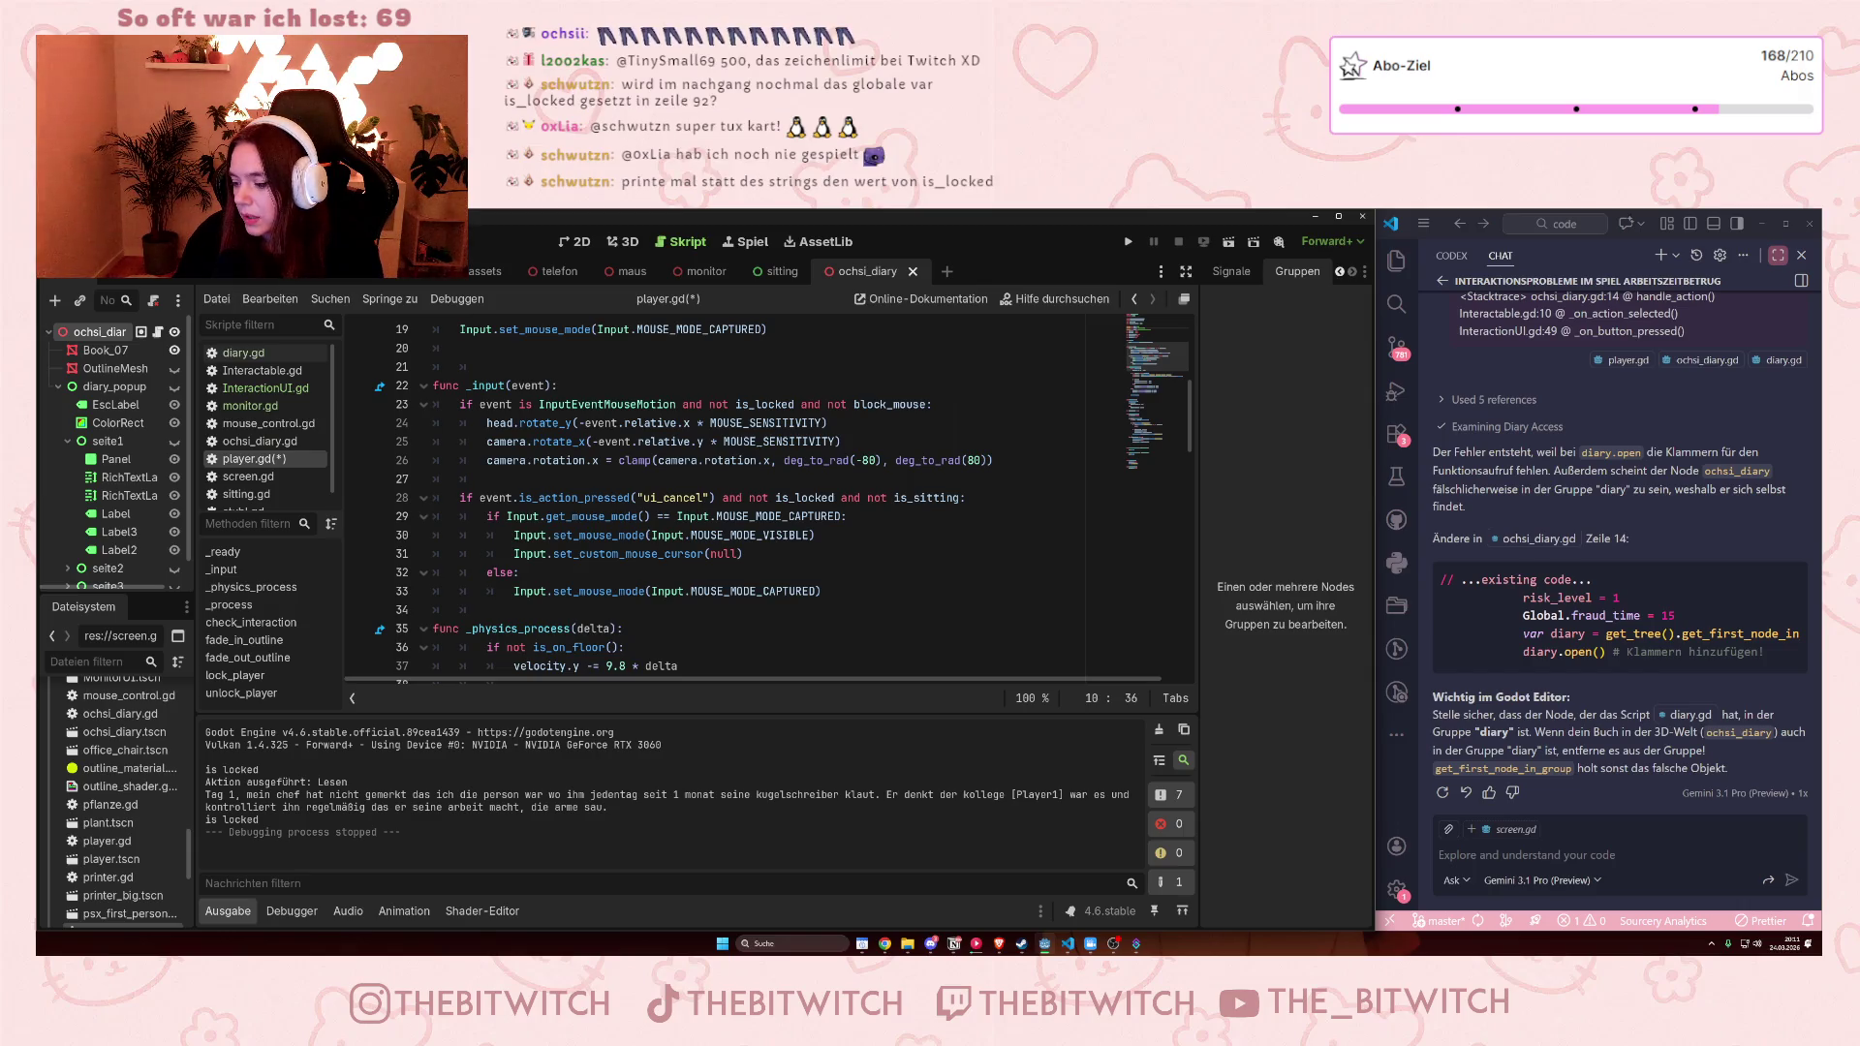
{"action": "scroll", "coordinate": [924, 549], "scroll_direction": "down", "scroll_amount": 20}
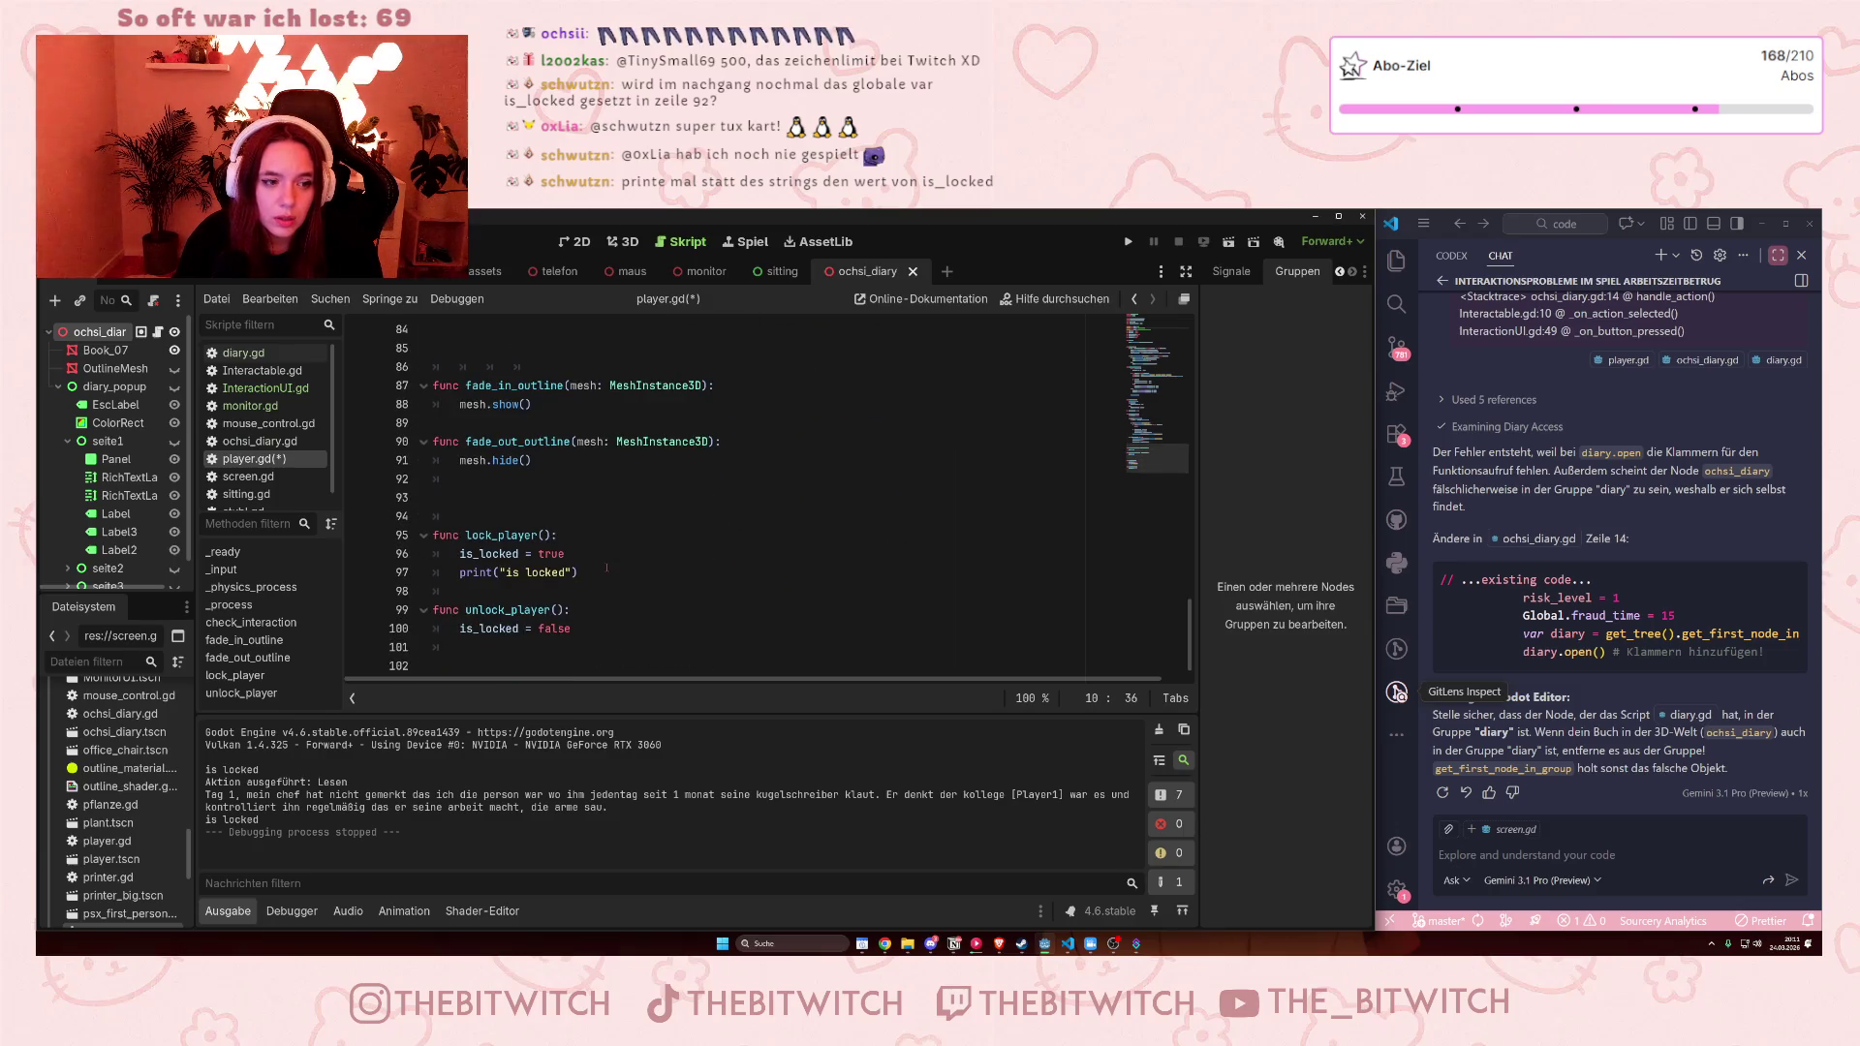
{"action": "left_click_drag", "start_coordinate": [544, 572], "coordinate": [561, 572]}
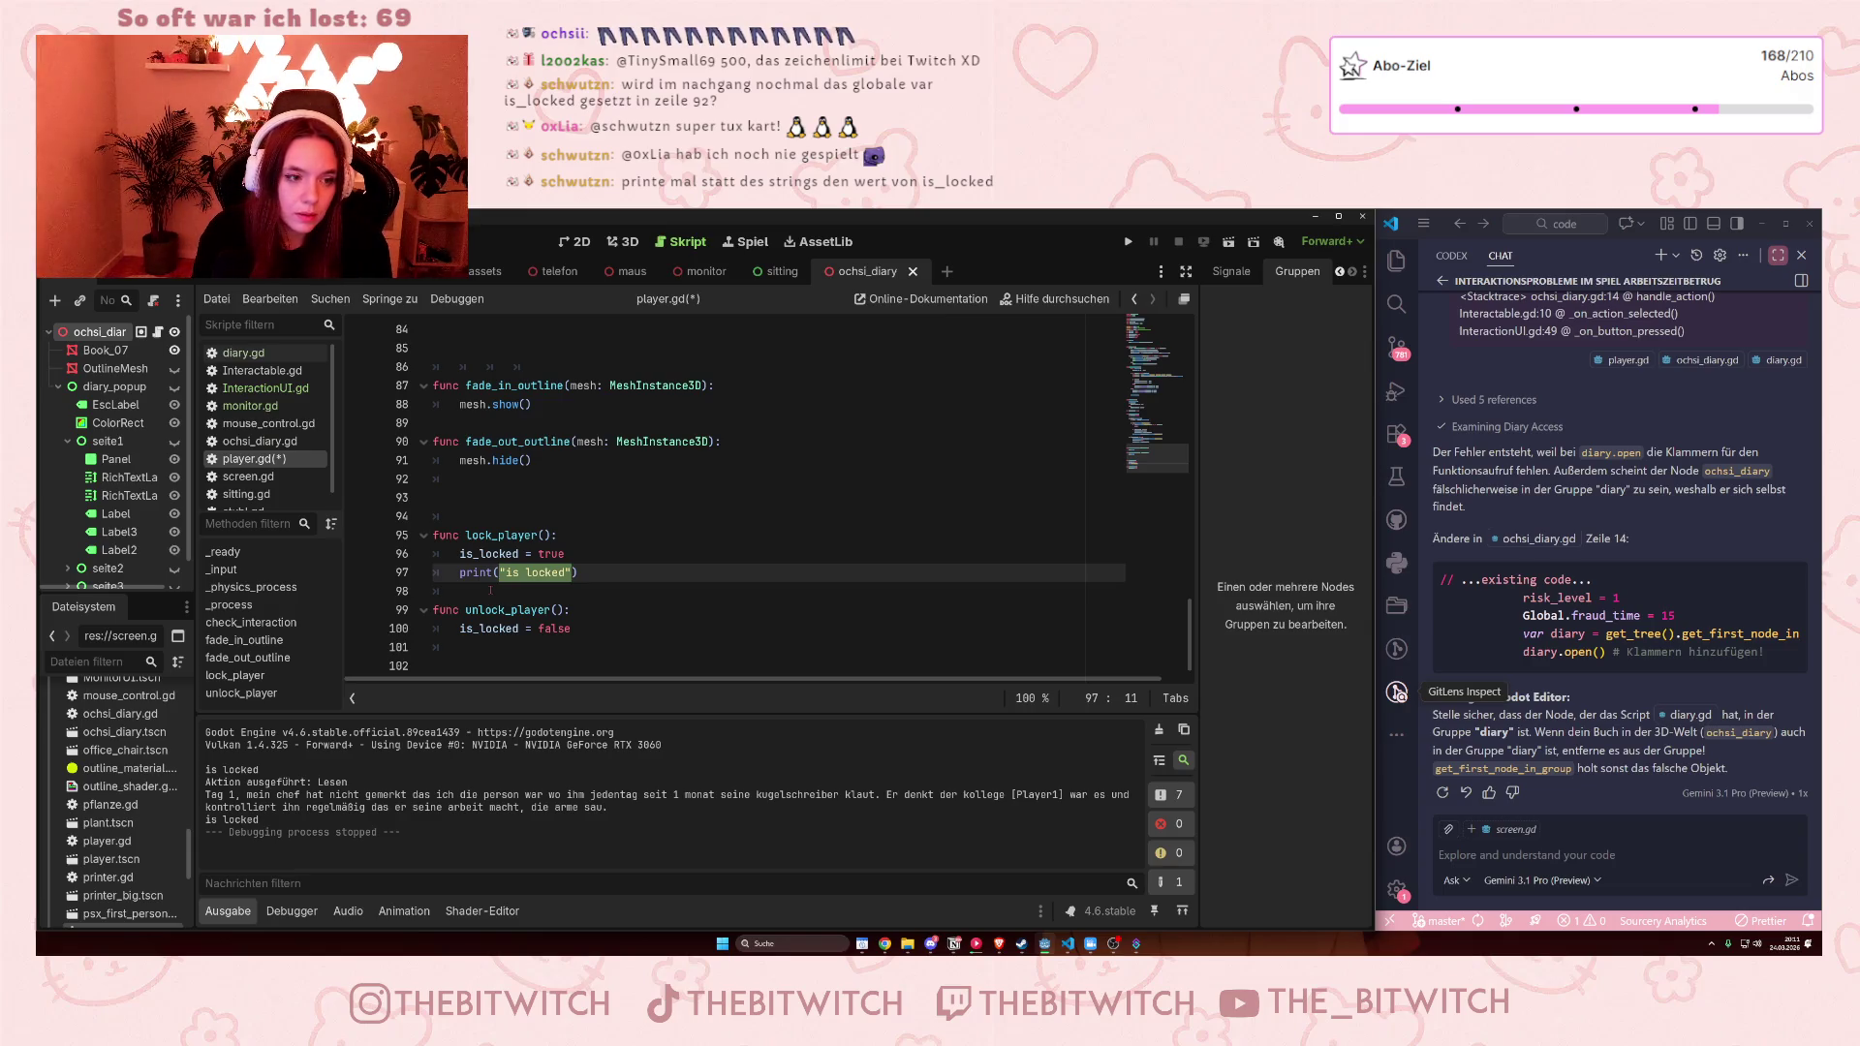
{"action": "type", "text": "is_locked"}
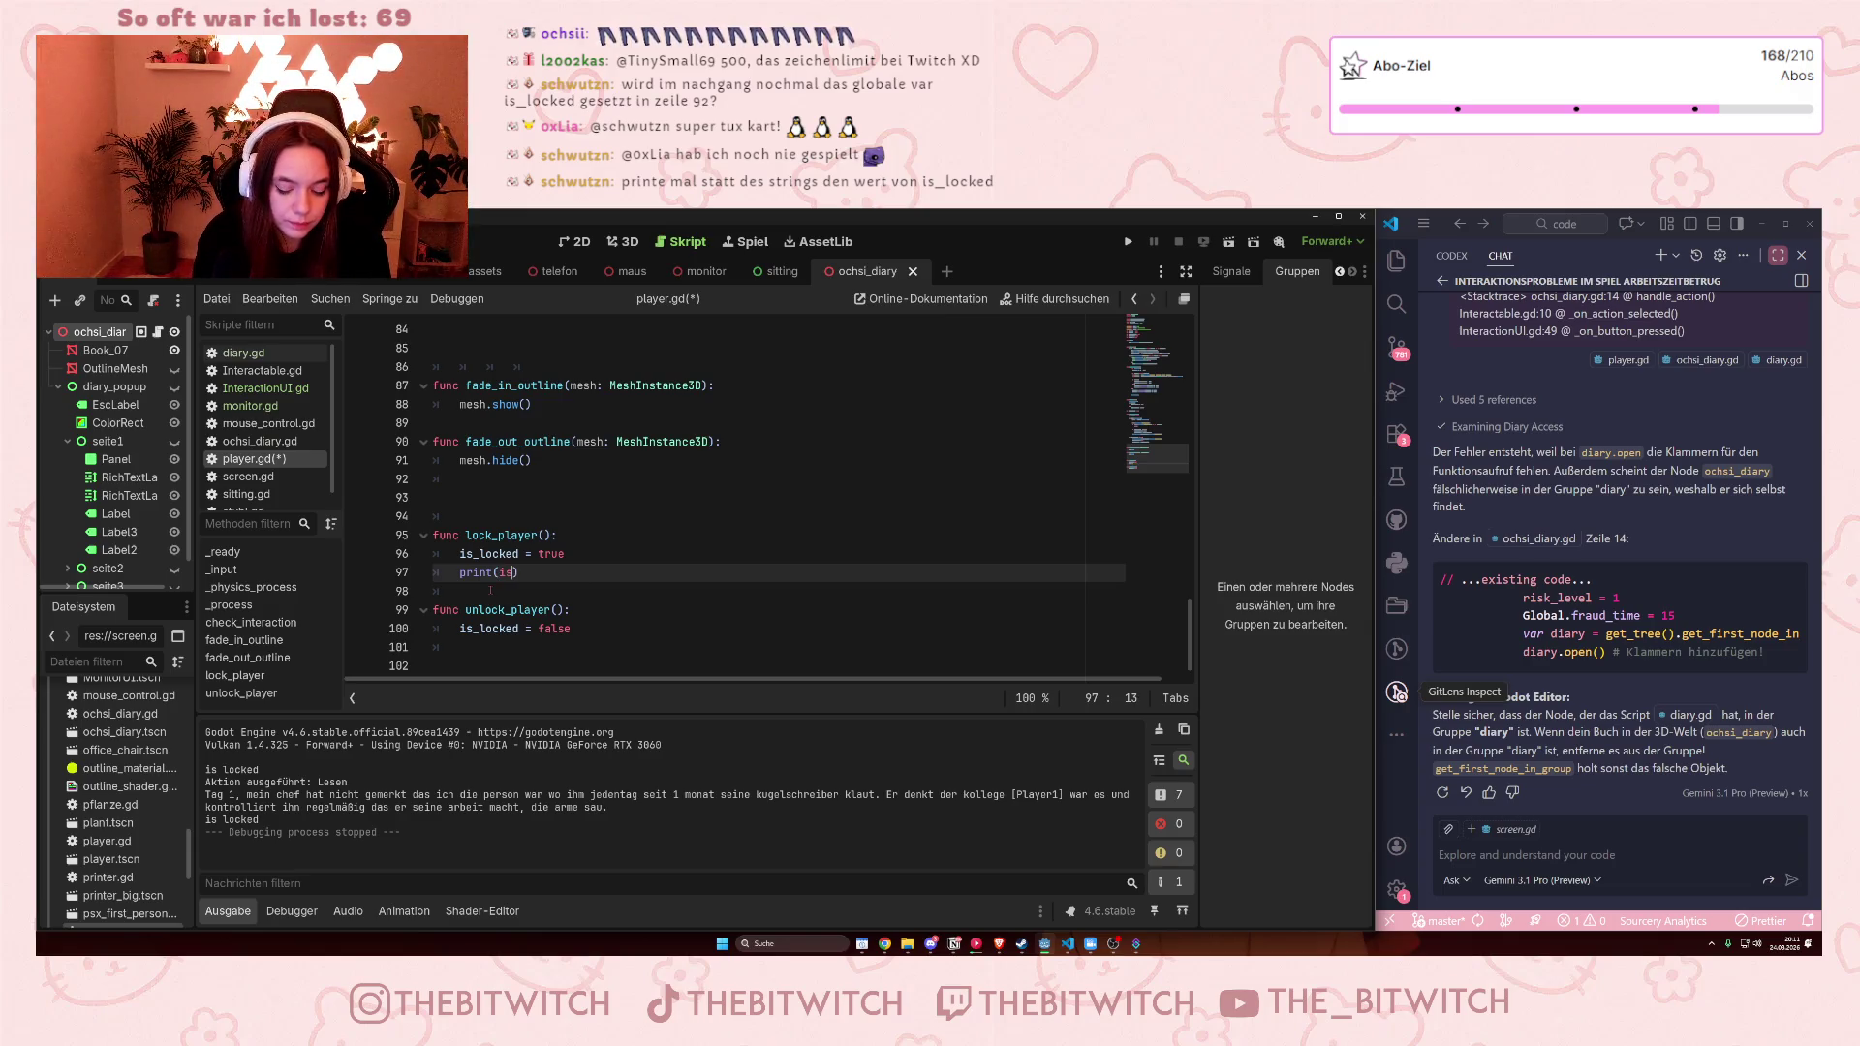
{"action": "left_click", "coordinate": [614, 512]}
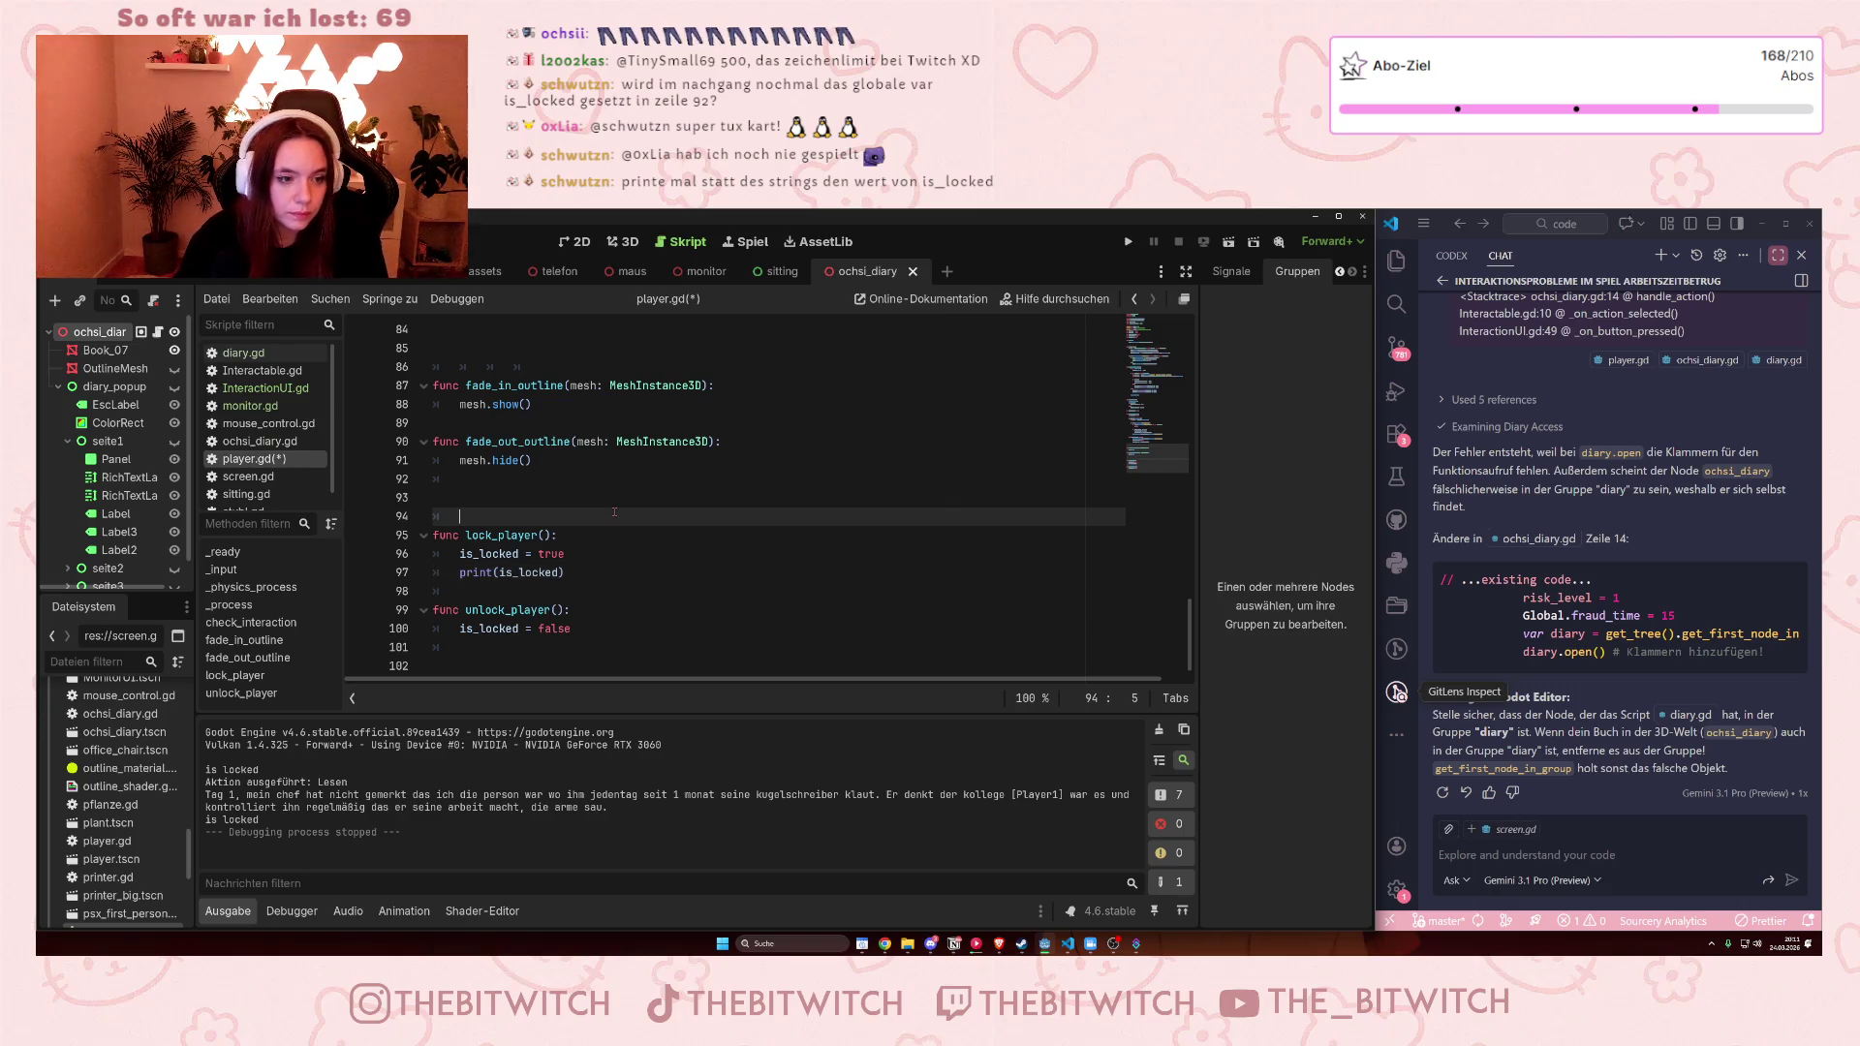
{"action": "key", "text": "ctrl+s"}
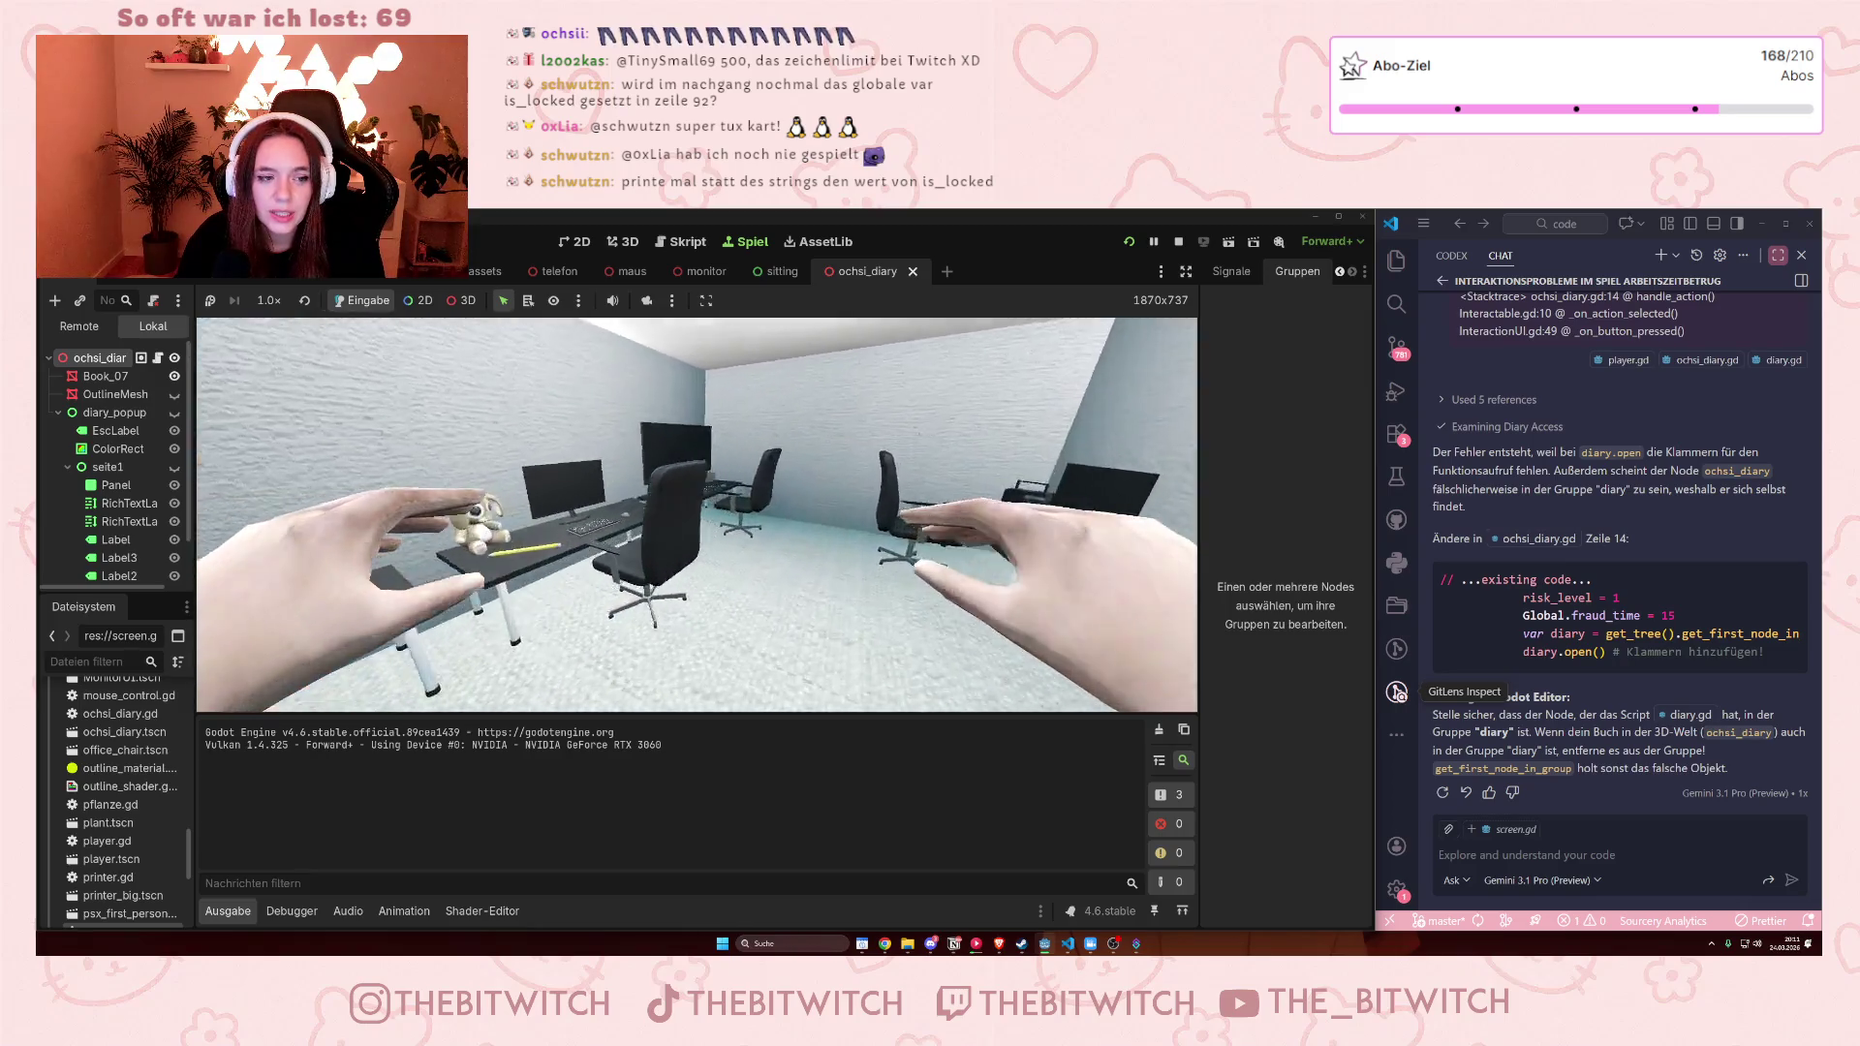
Walk to the desk and read the diary, confirming true is printed, then quit the game
{"action": "key", "text": "w"}
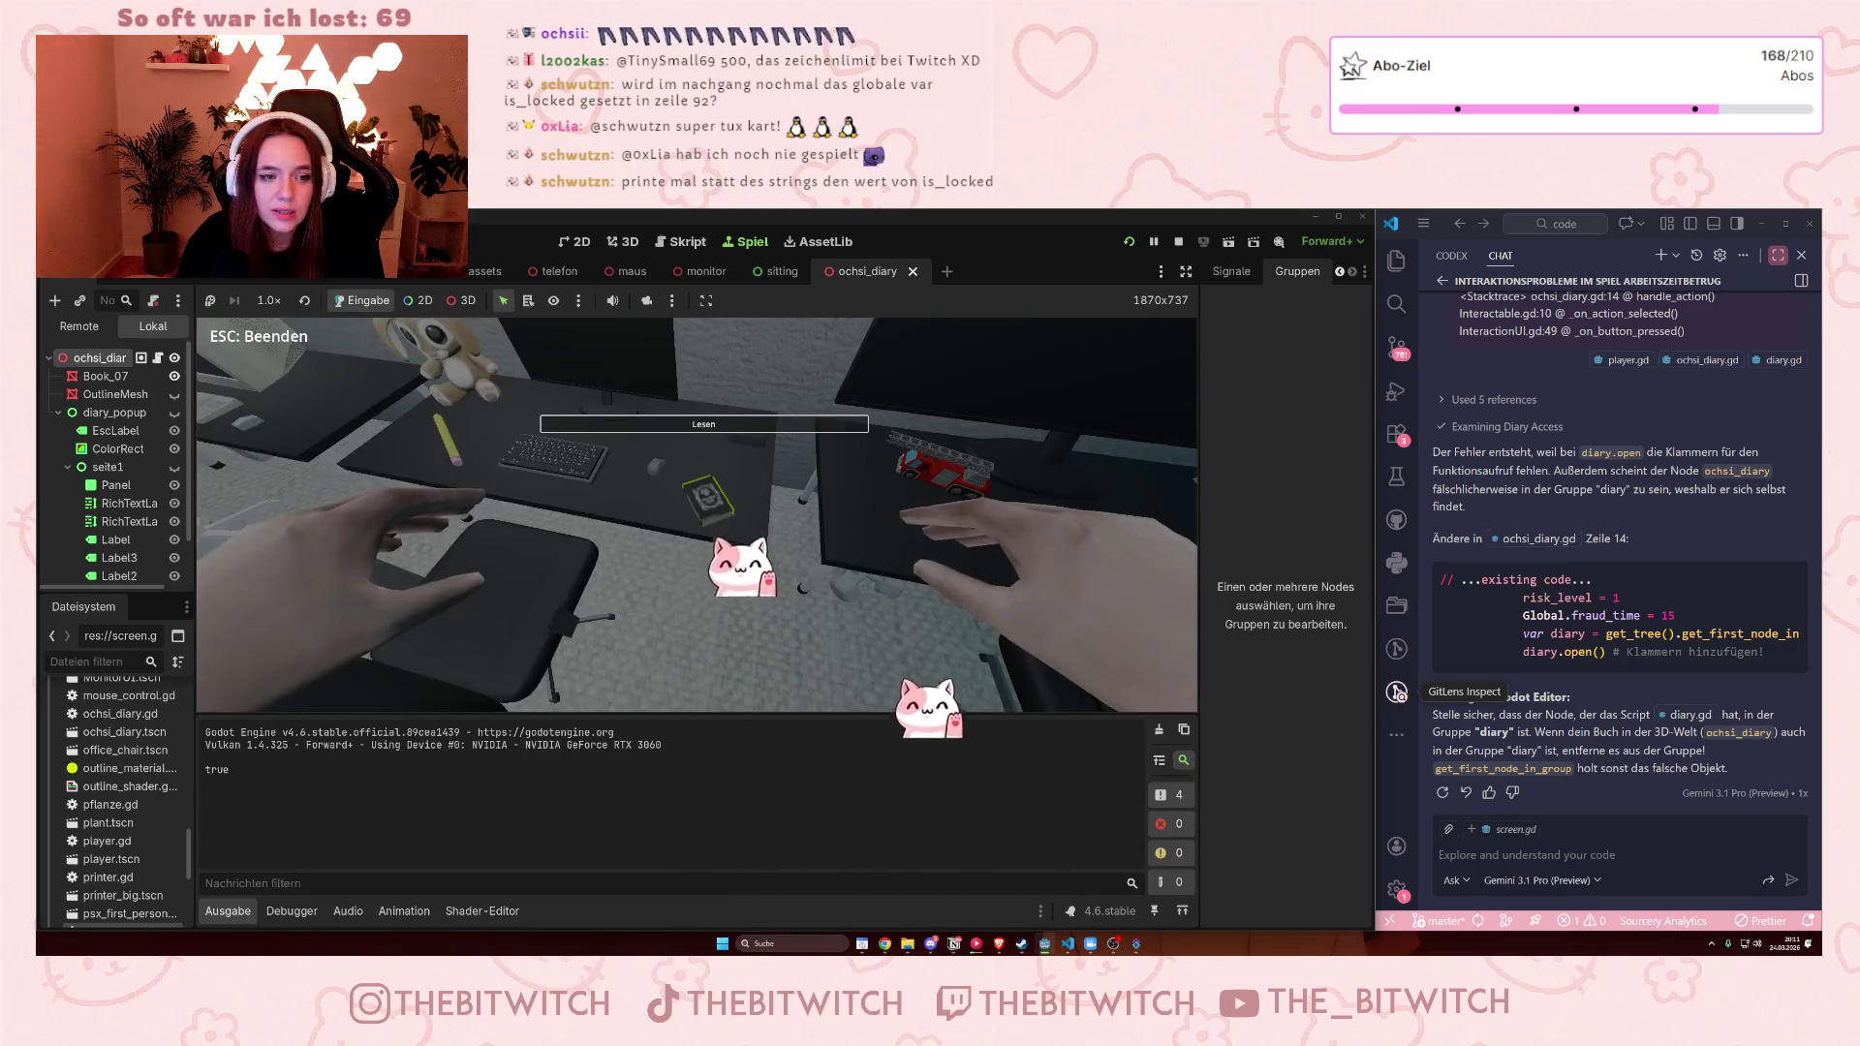
{"action": "key", "text": "e"}
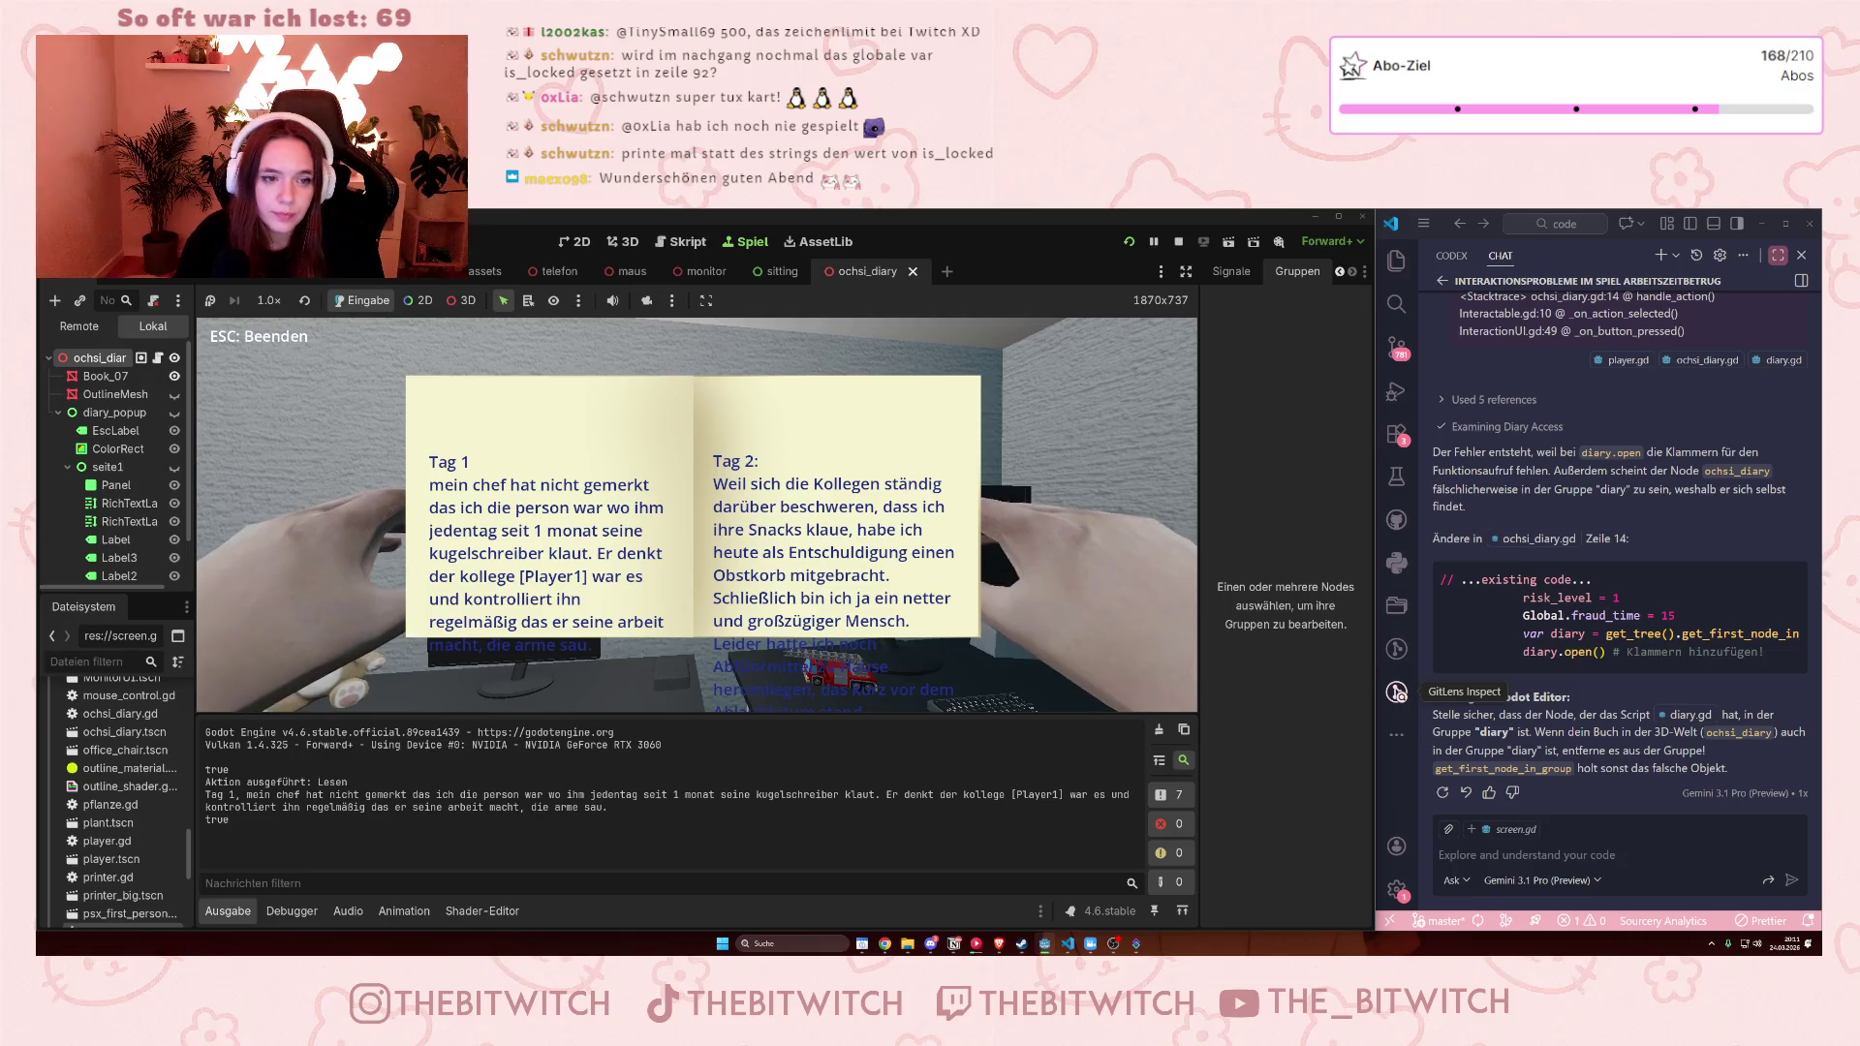
{"action": "key", "text": "Escape"}
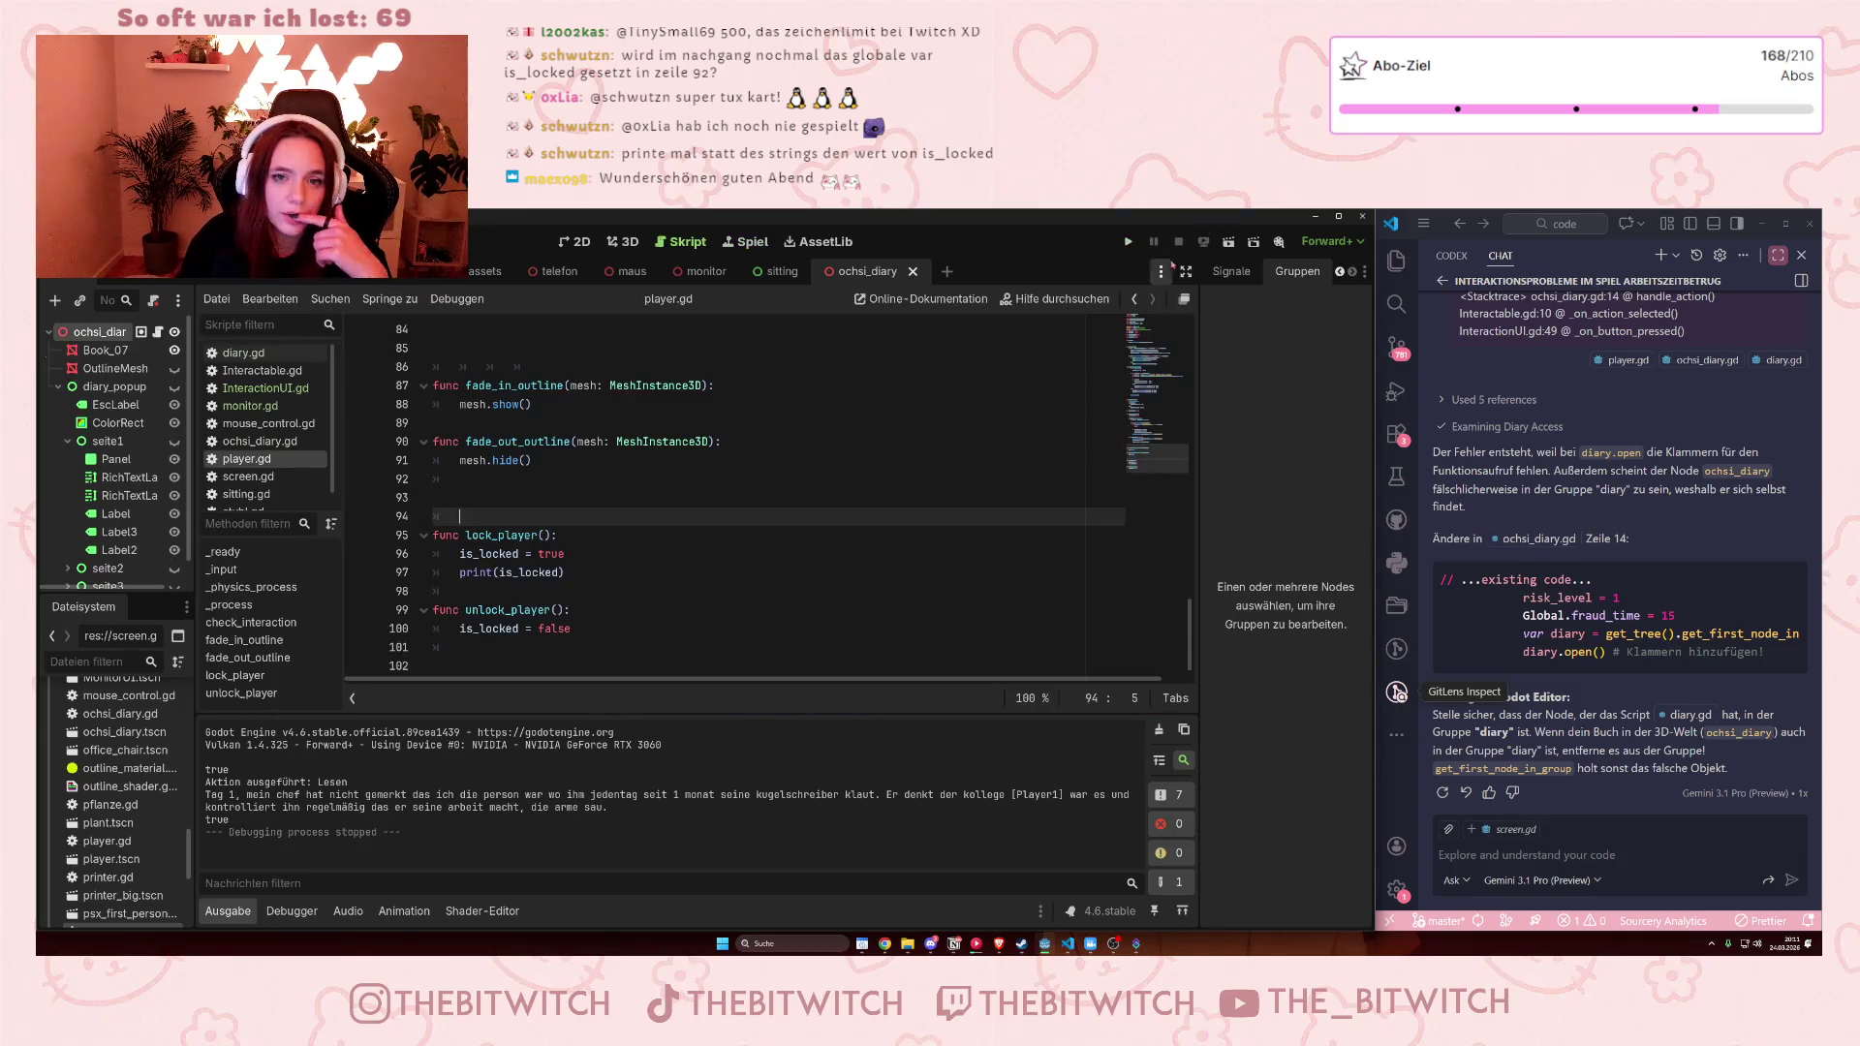
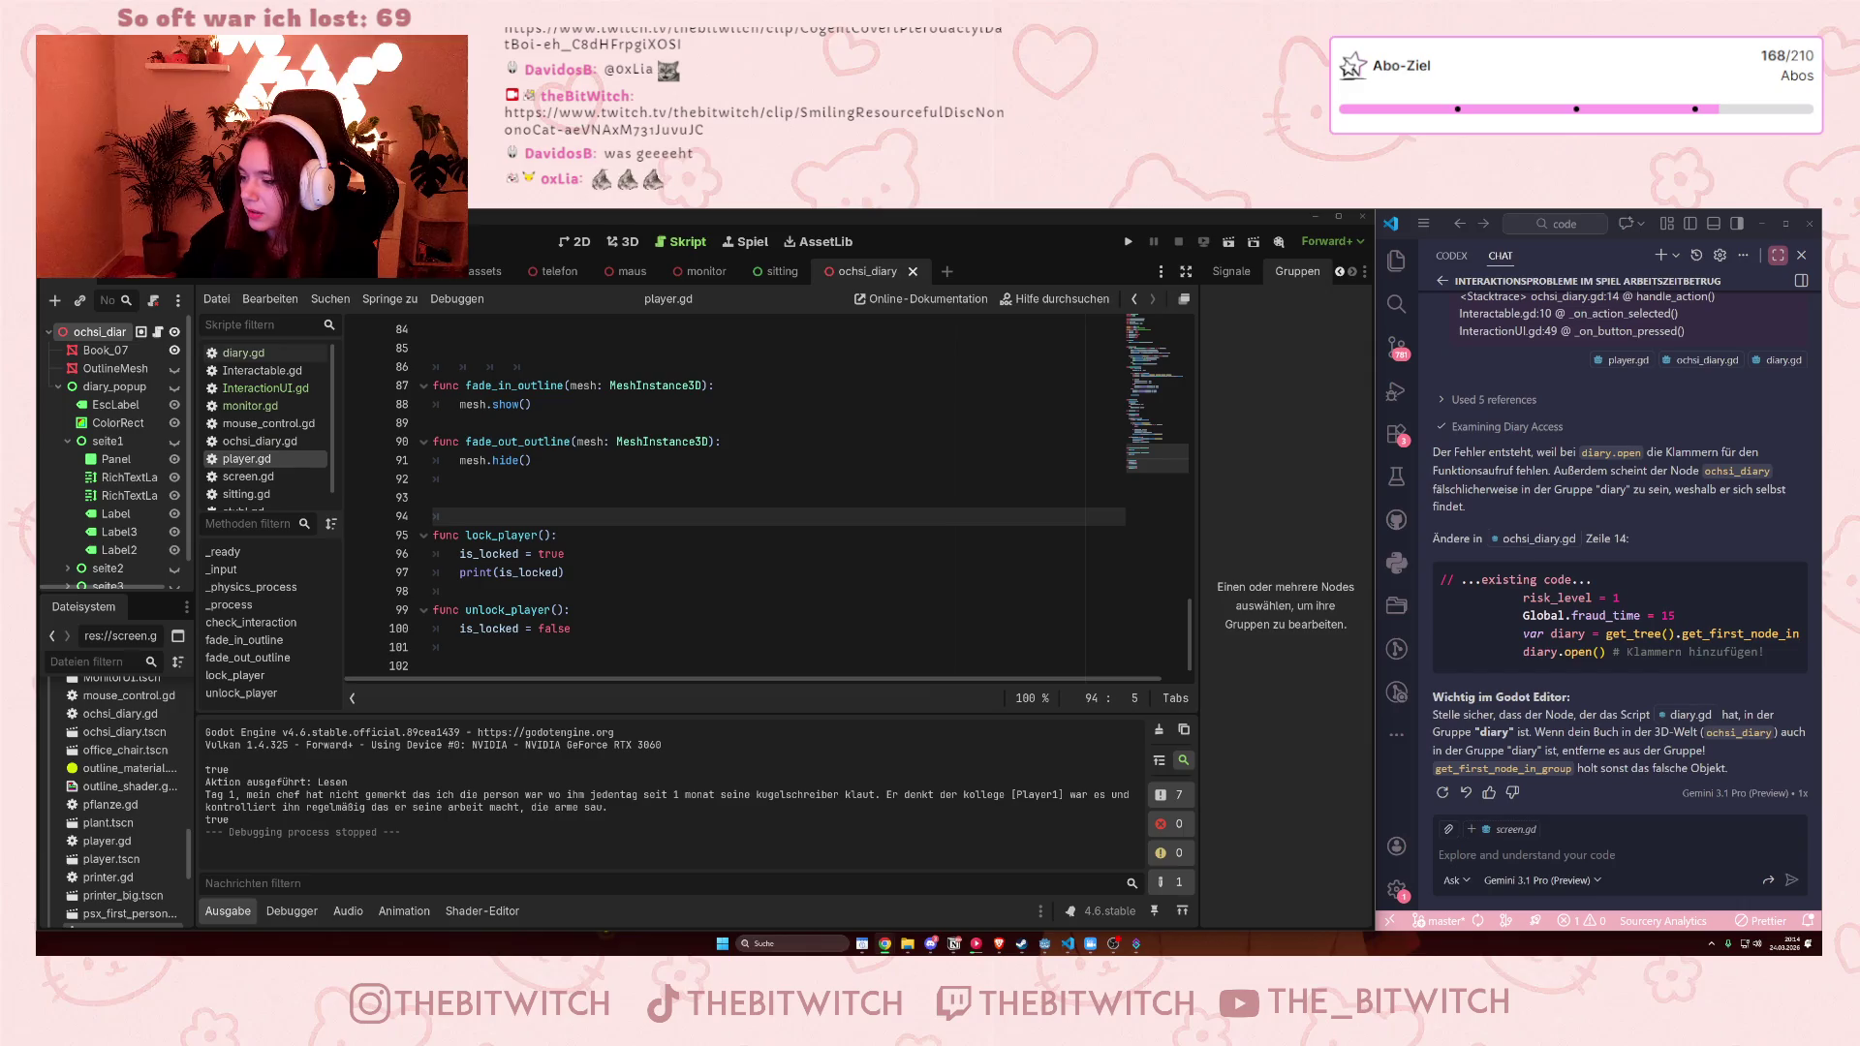
Add print("unlocked") to unlock_player in player.gd, save the script, and run the game
{"action": "left_click", "coordinate": [630, 643]}
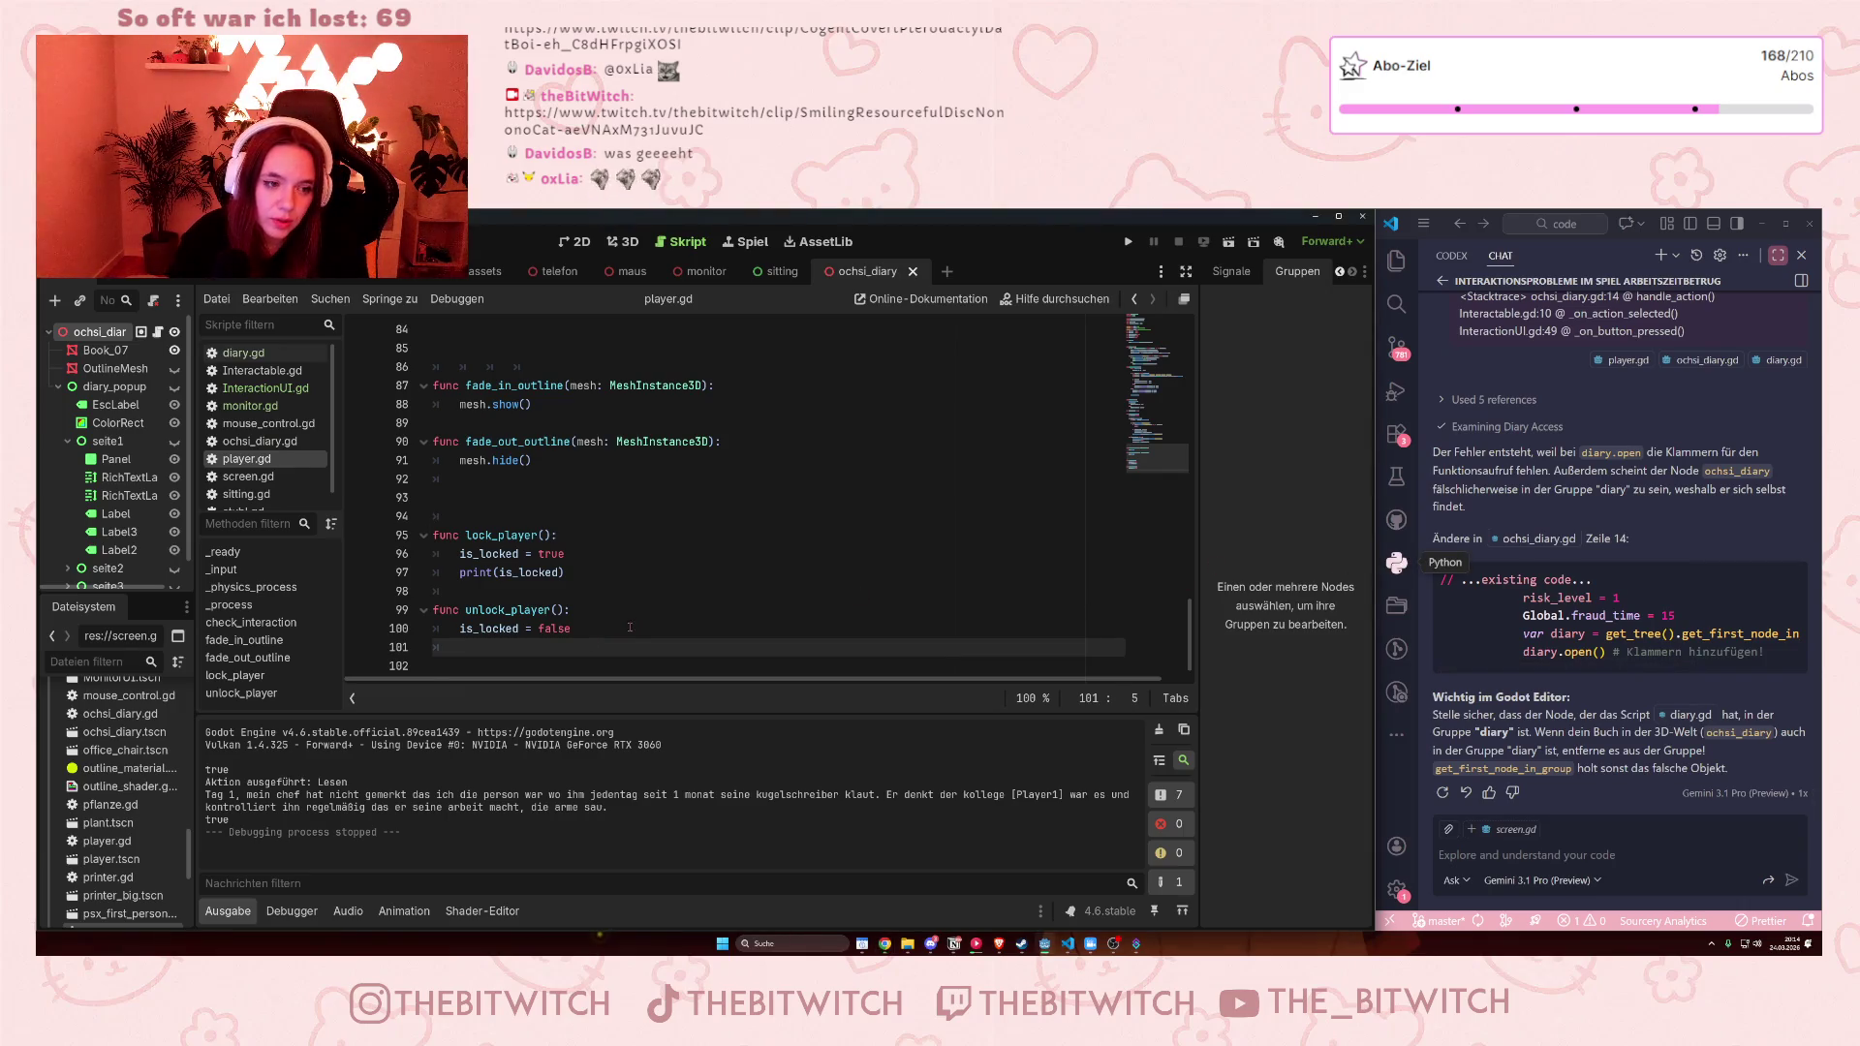
{"action": "type", "text": "print"}
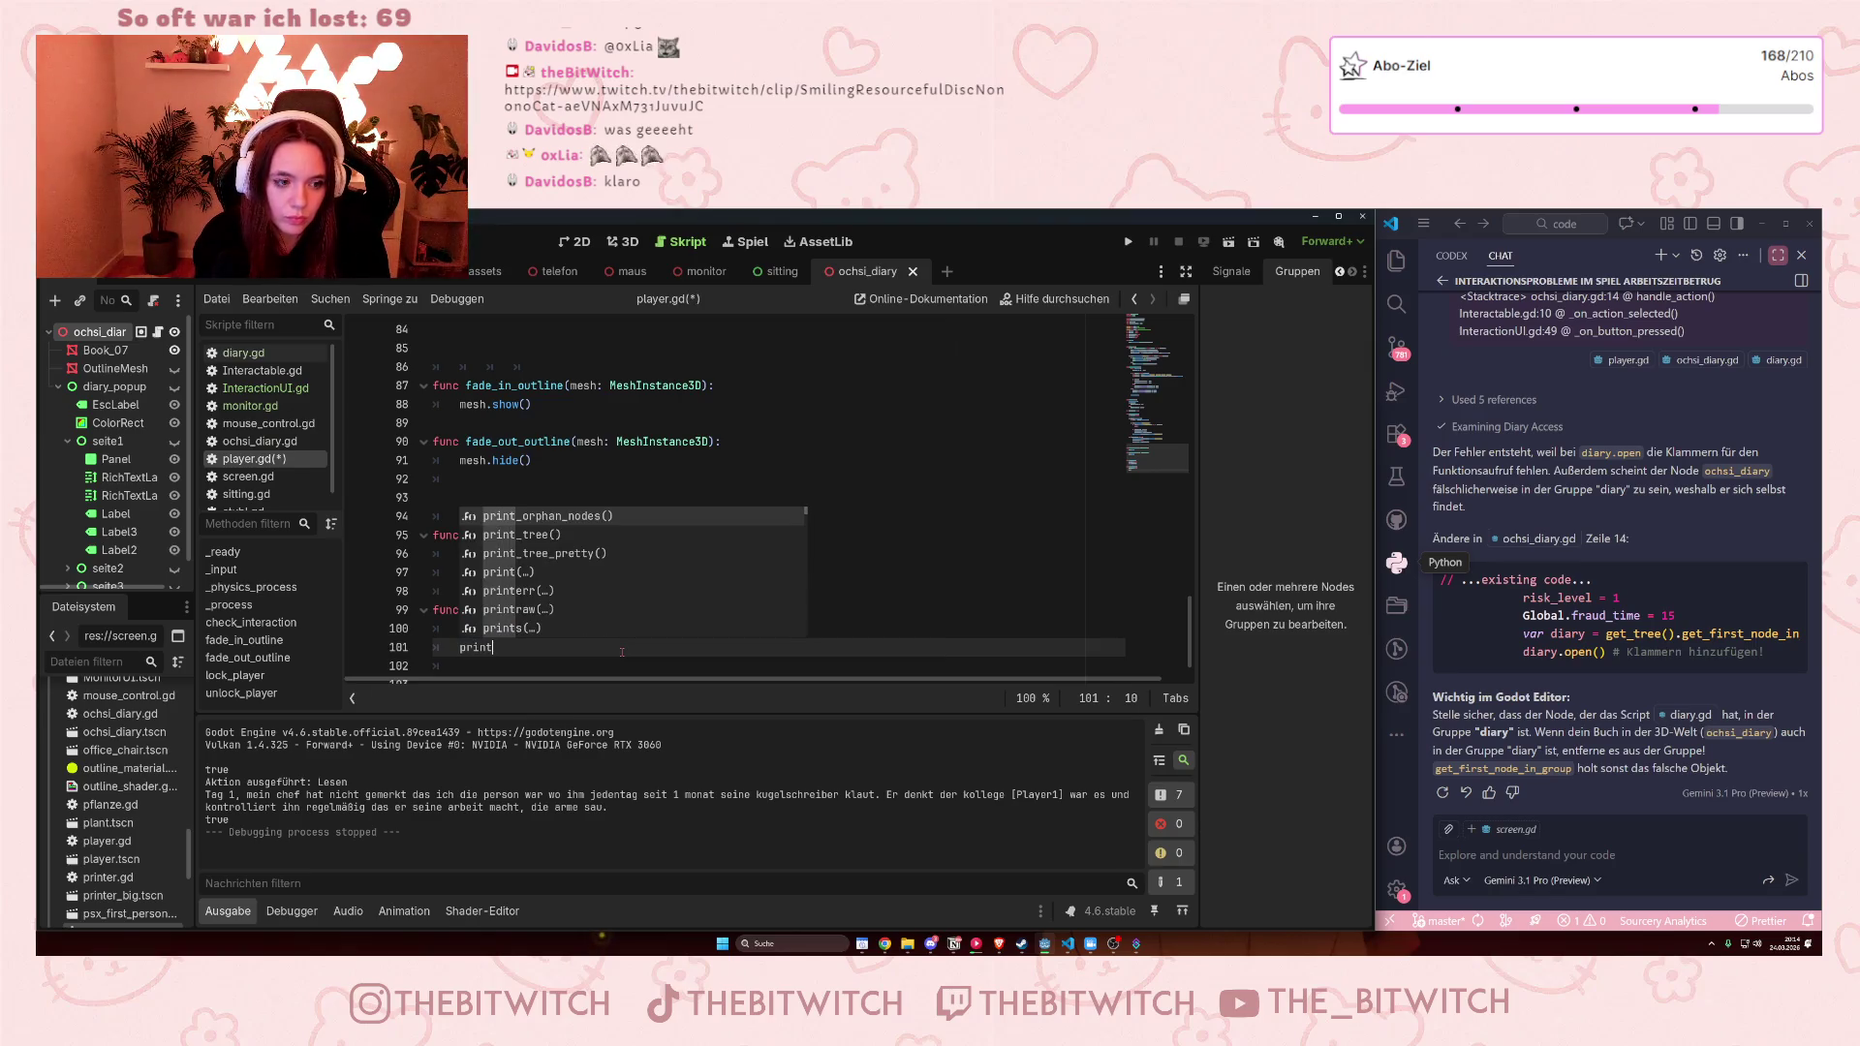
{"action": "type", "text": "(\"unlocked"}
{"action": "left_click", "coordinate": [678, 493]}
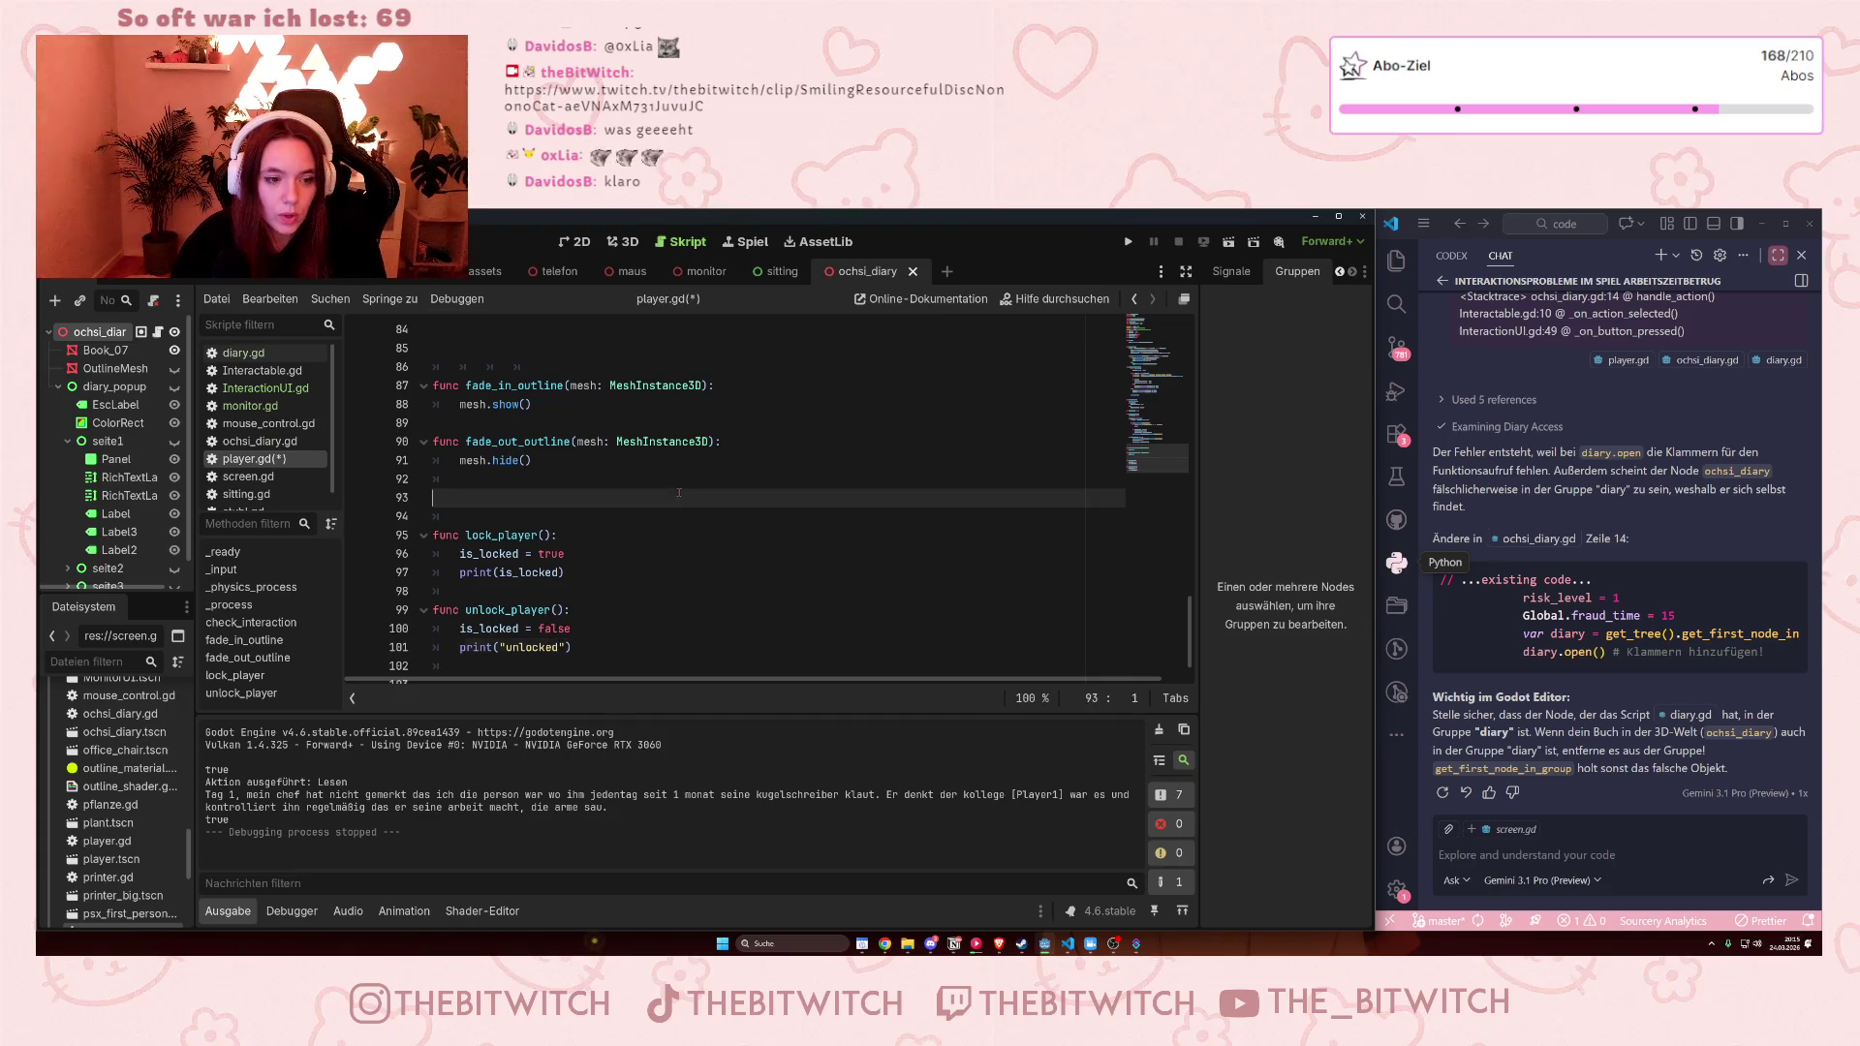
{"action": "key", "text": "ctrl+s"}
{"action": "key", "text": "F5"}
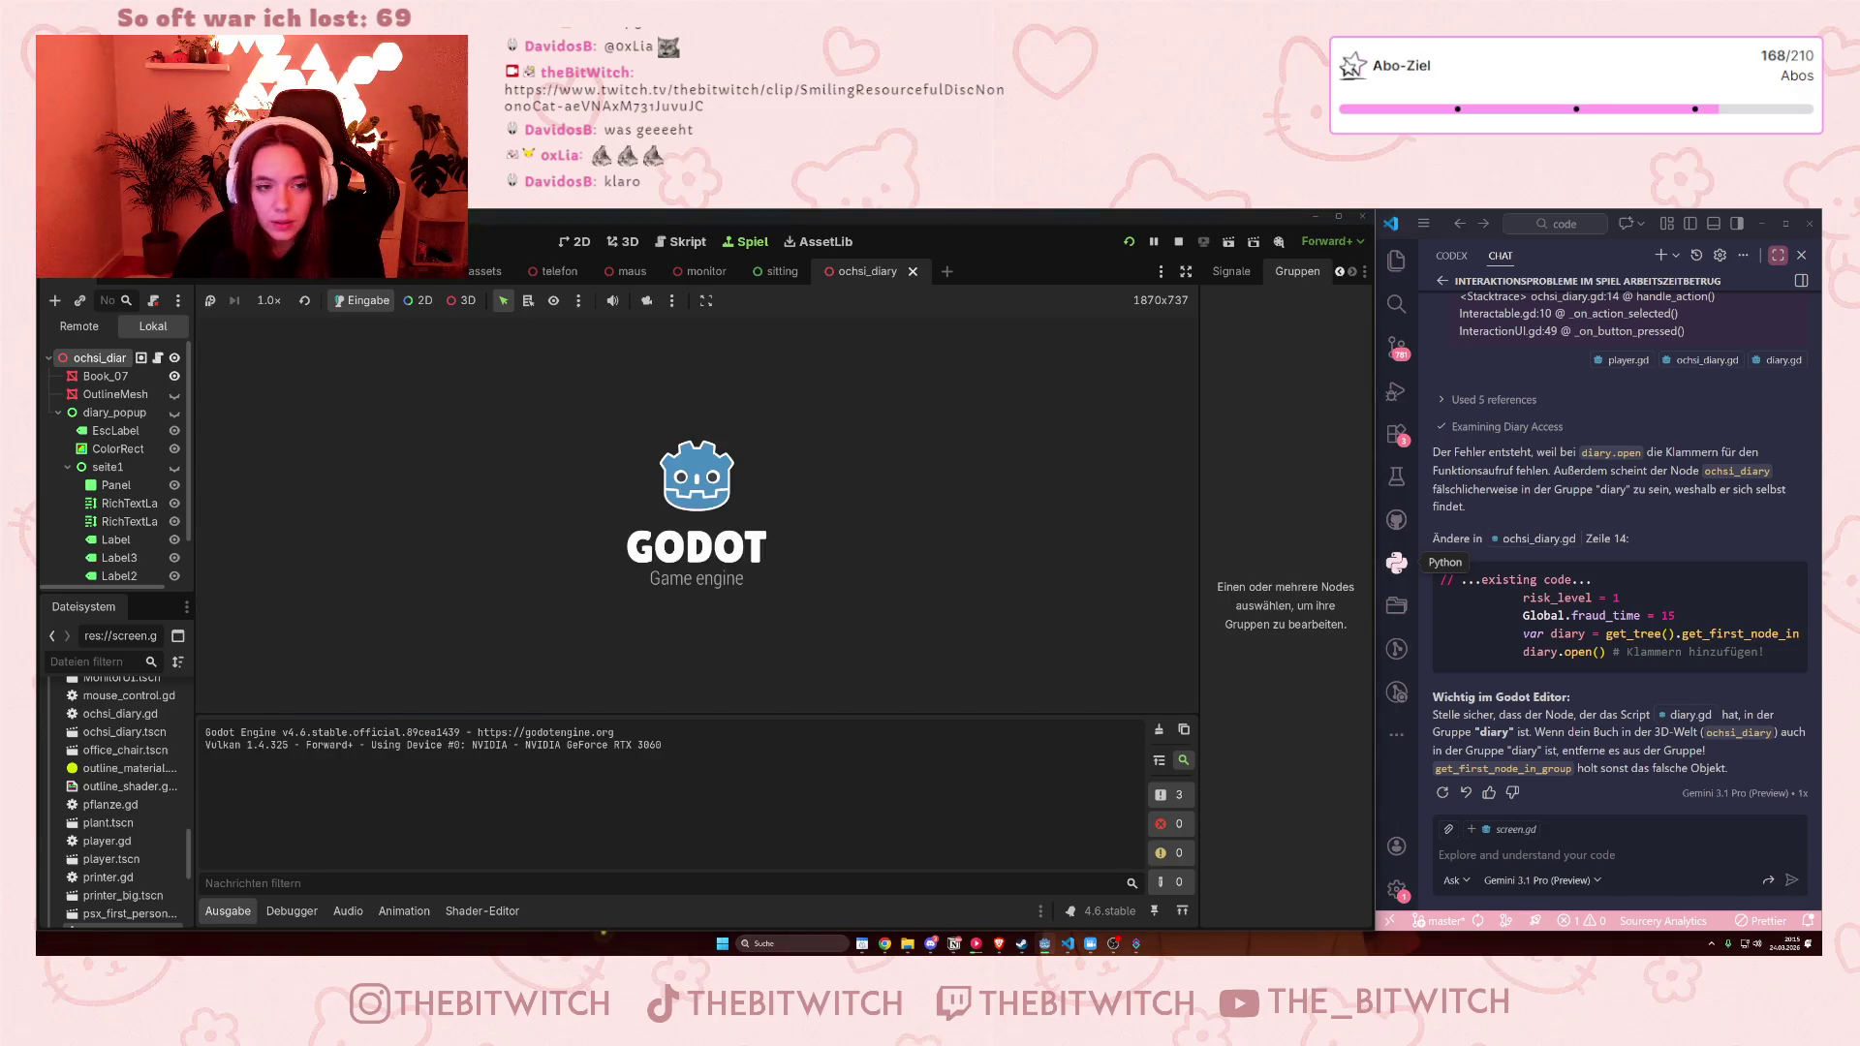
{"action": "mouse_move", "coordinate": [697, 515]}
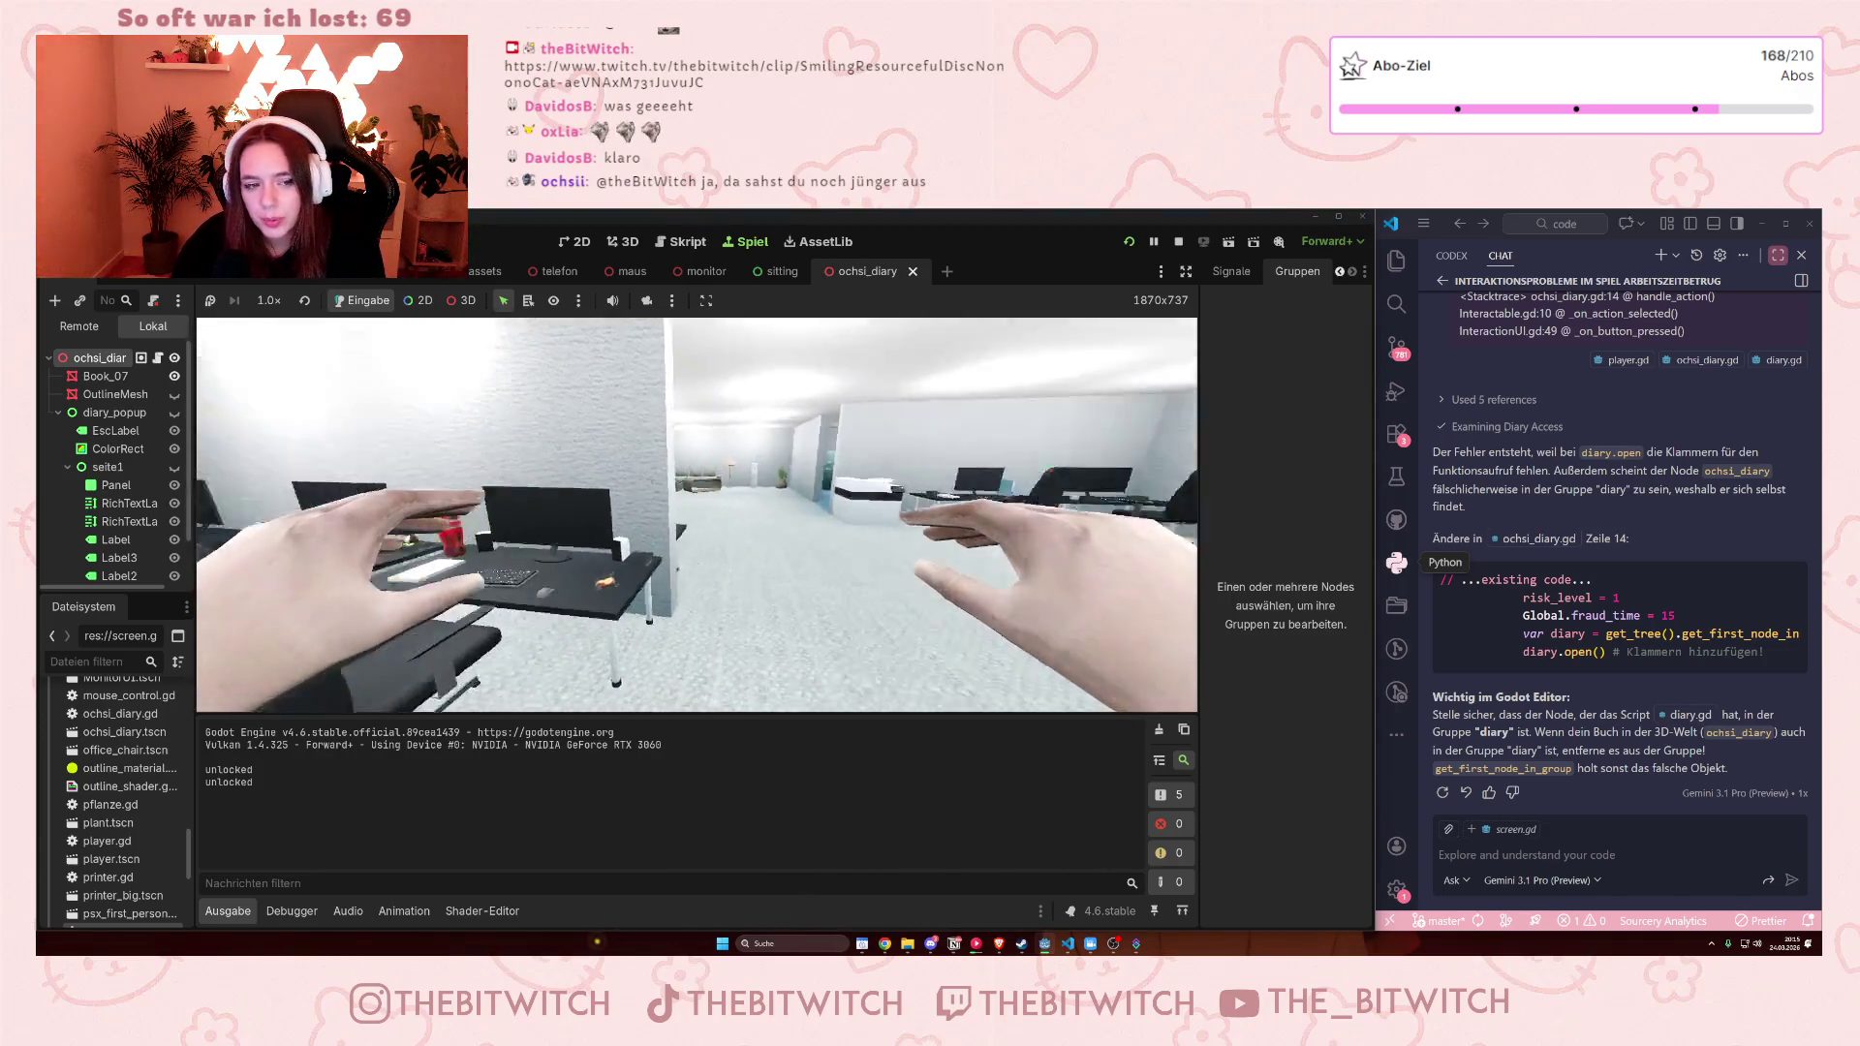
{"action": "key", "text": "w"}
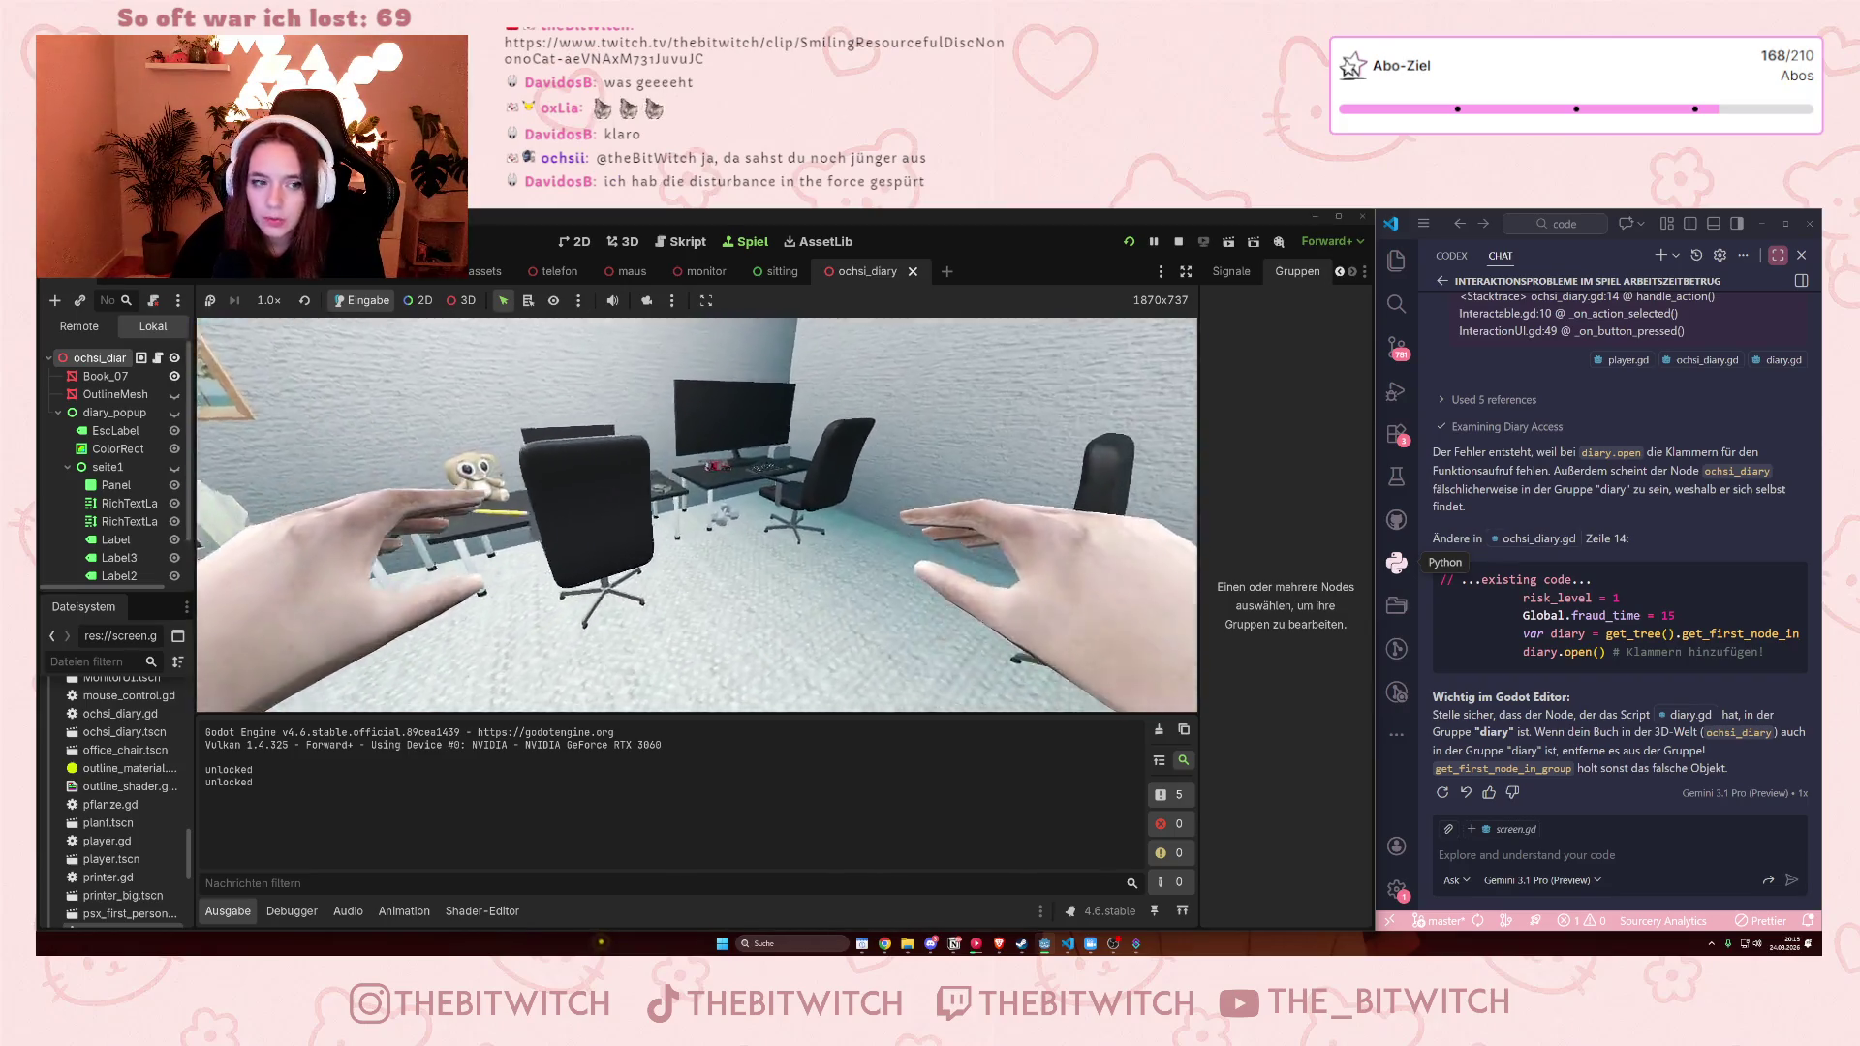
{"action": "key", "text": "e"}
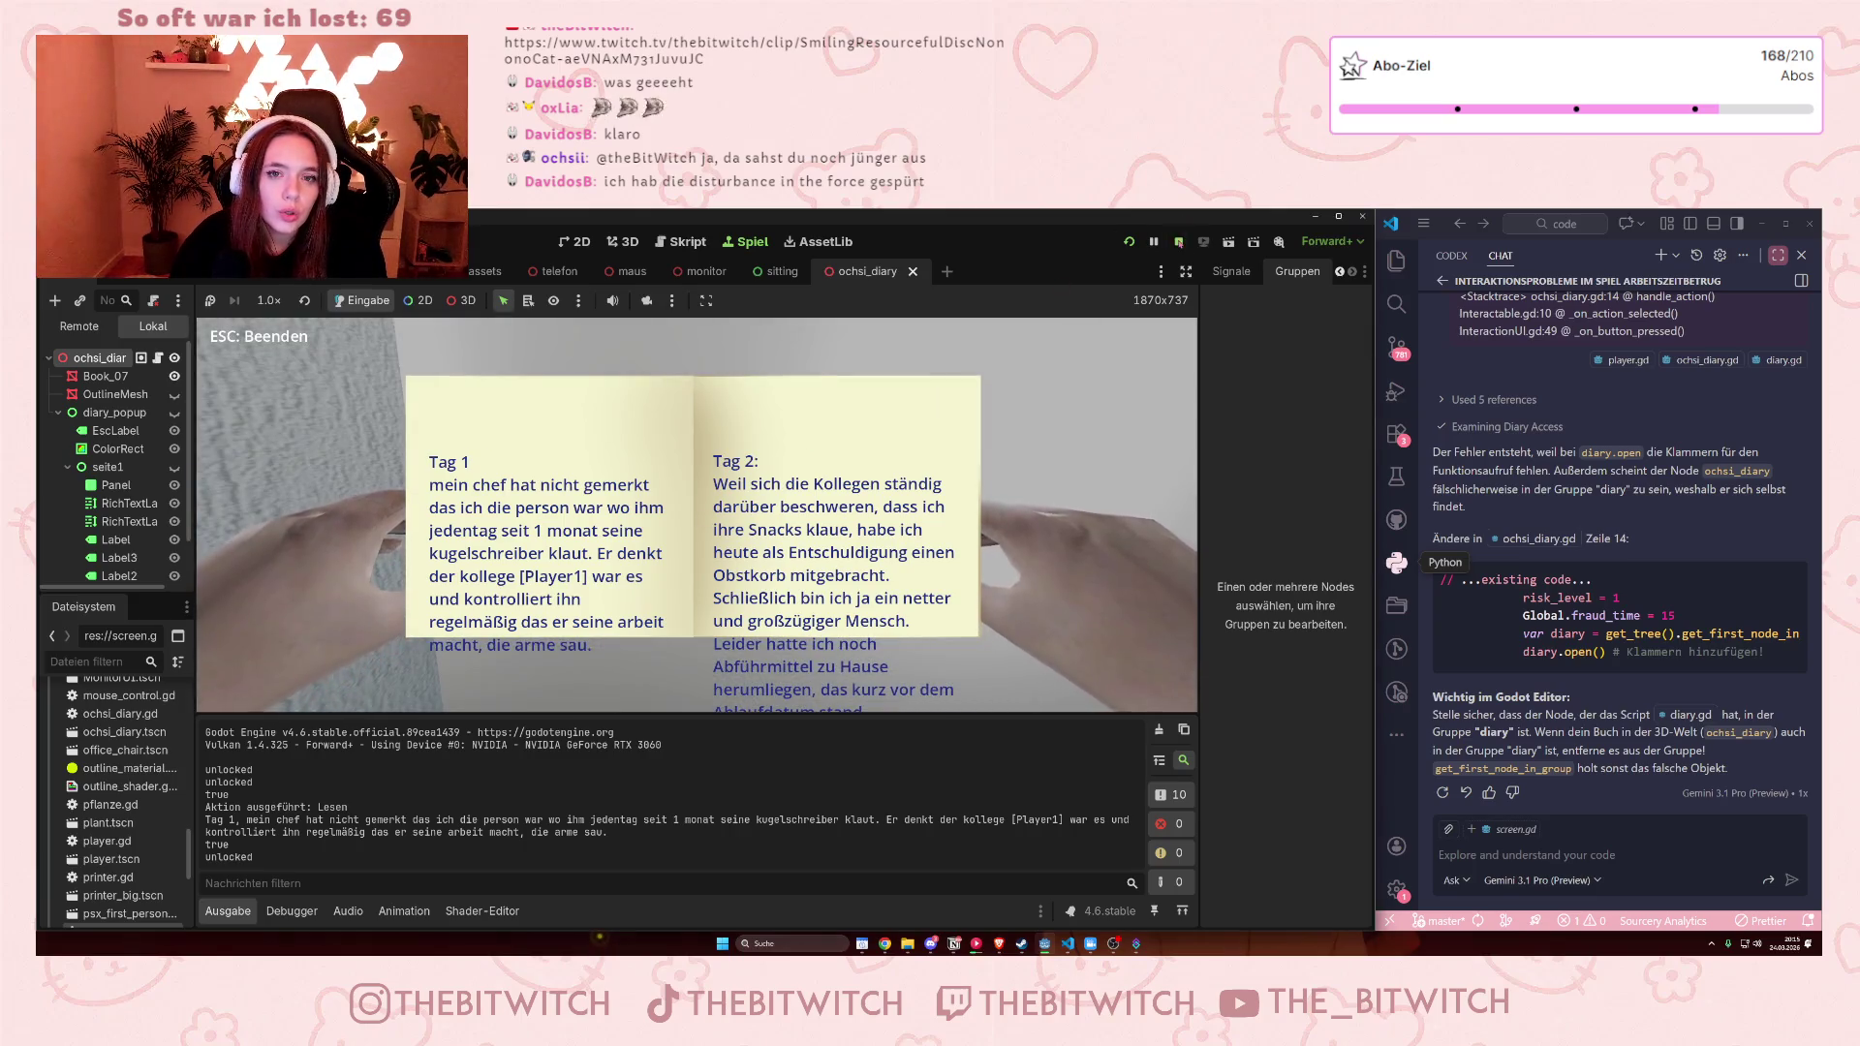
{"action": "key", "text": "Escape"}
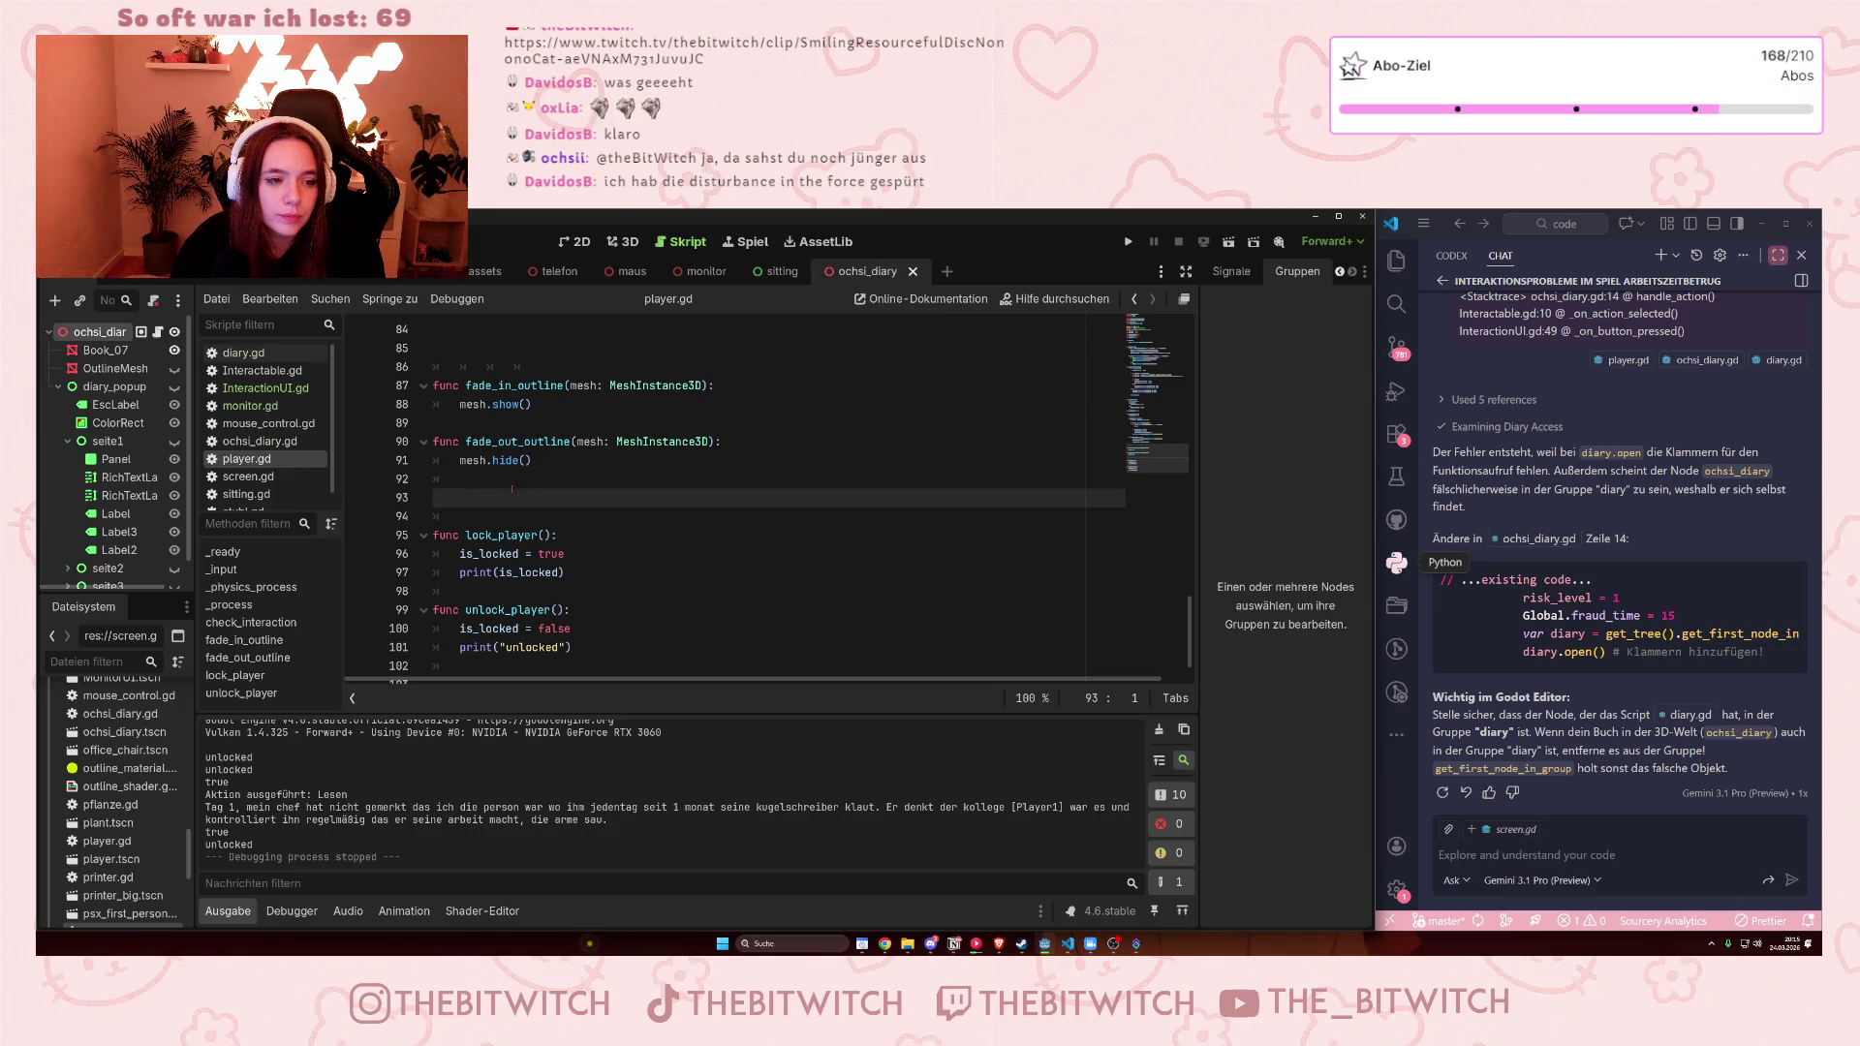
Switch from player.gd to the diary.gd script and bring its _ready function into view
{"action": "left_click", "coordinate": [520, 593]}
{"action": "left_click", "coordinate": [572, 572]}
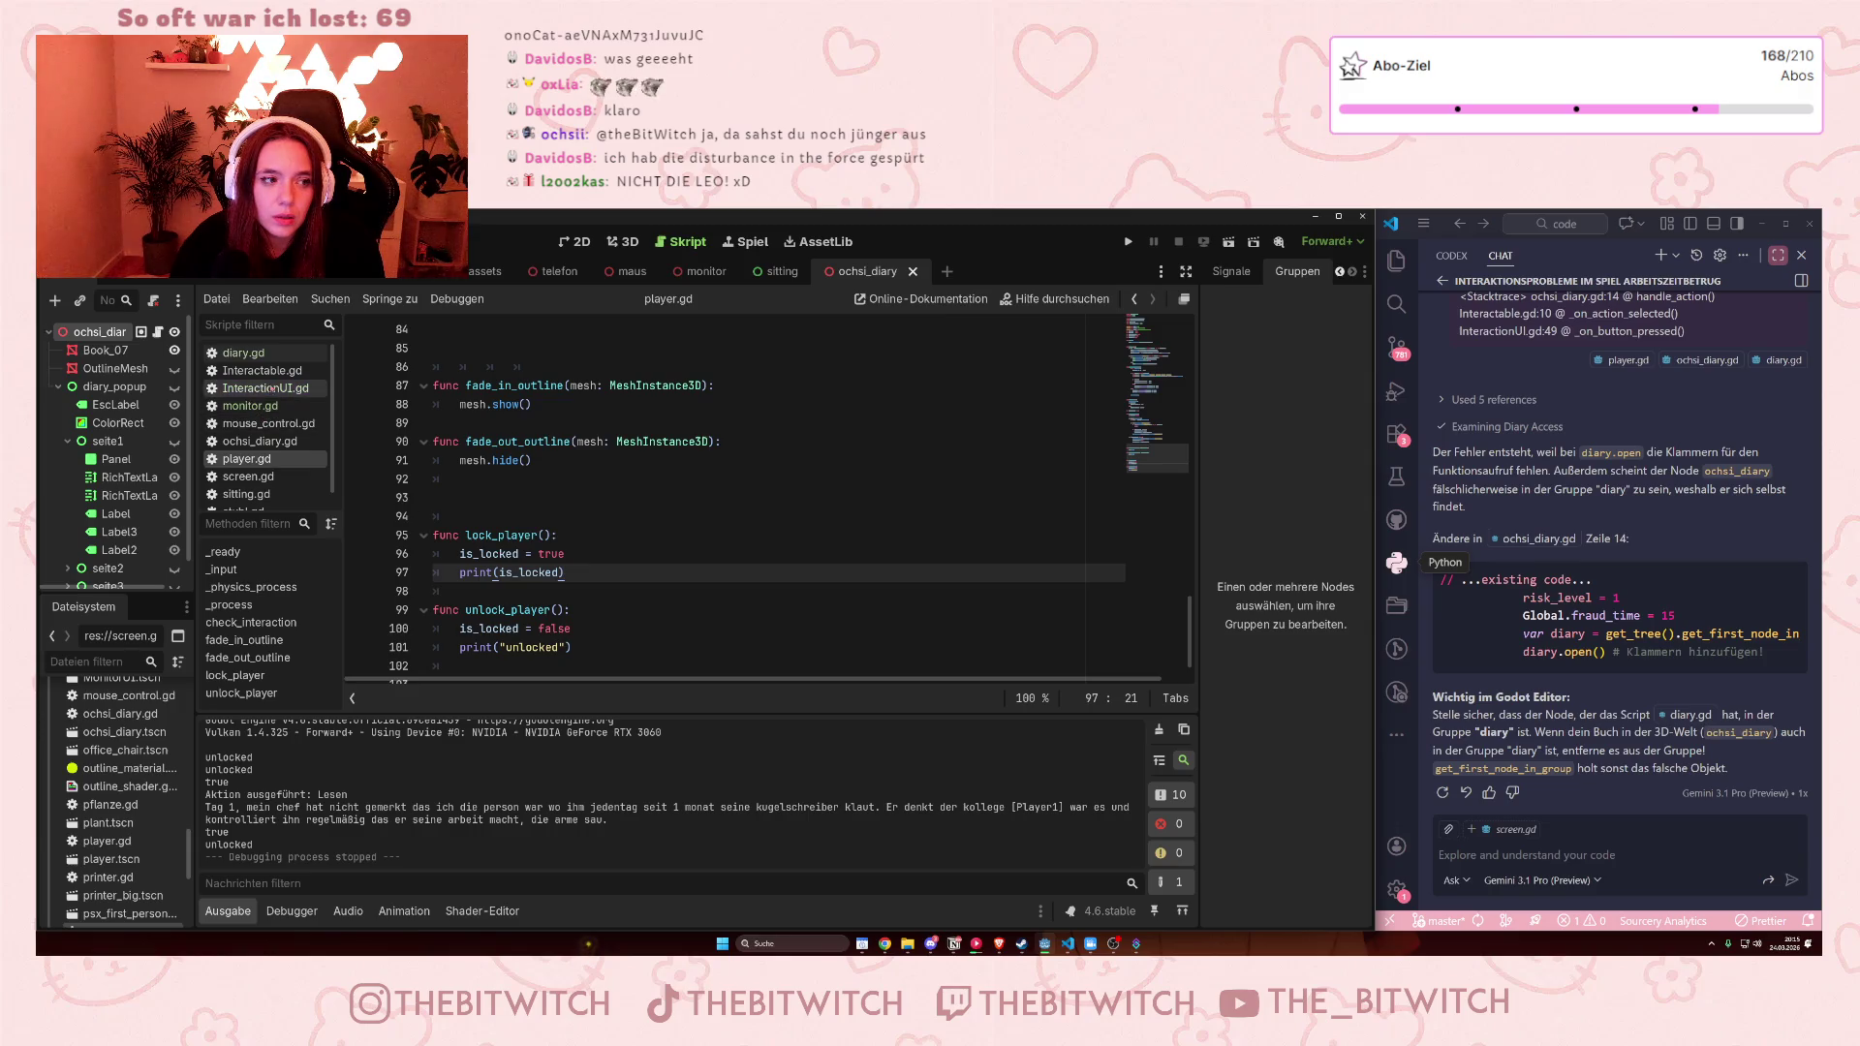
{"action": "left_click", "coordinate": [265, 356]}
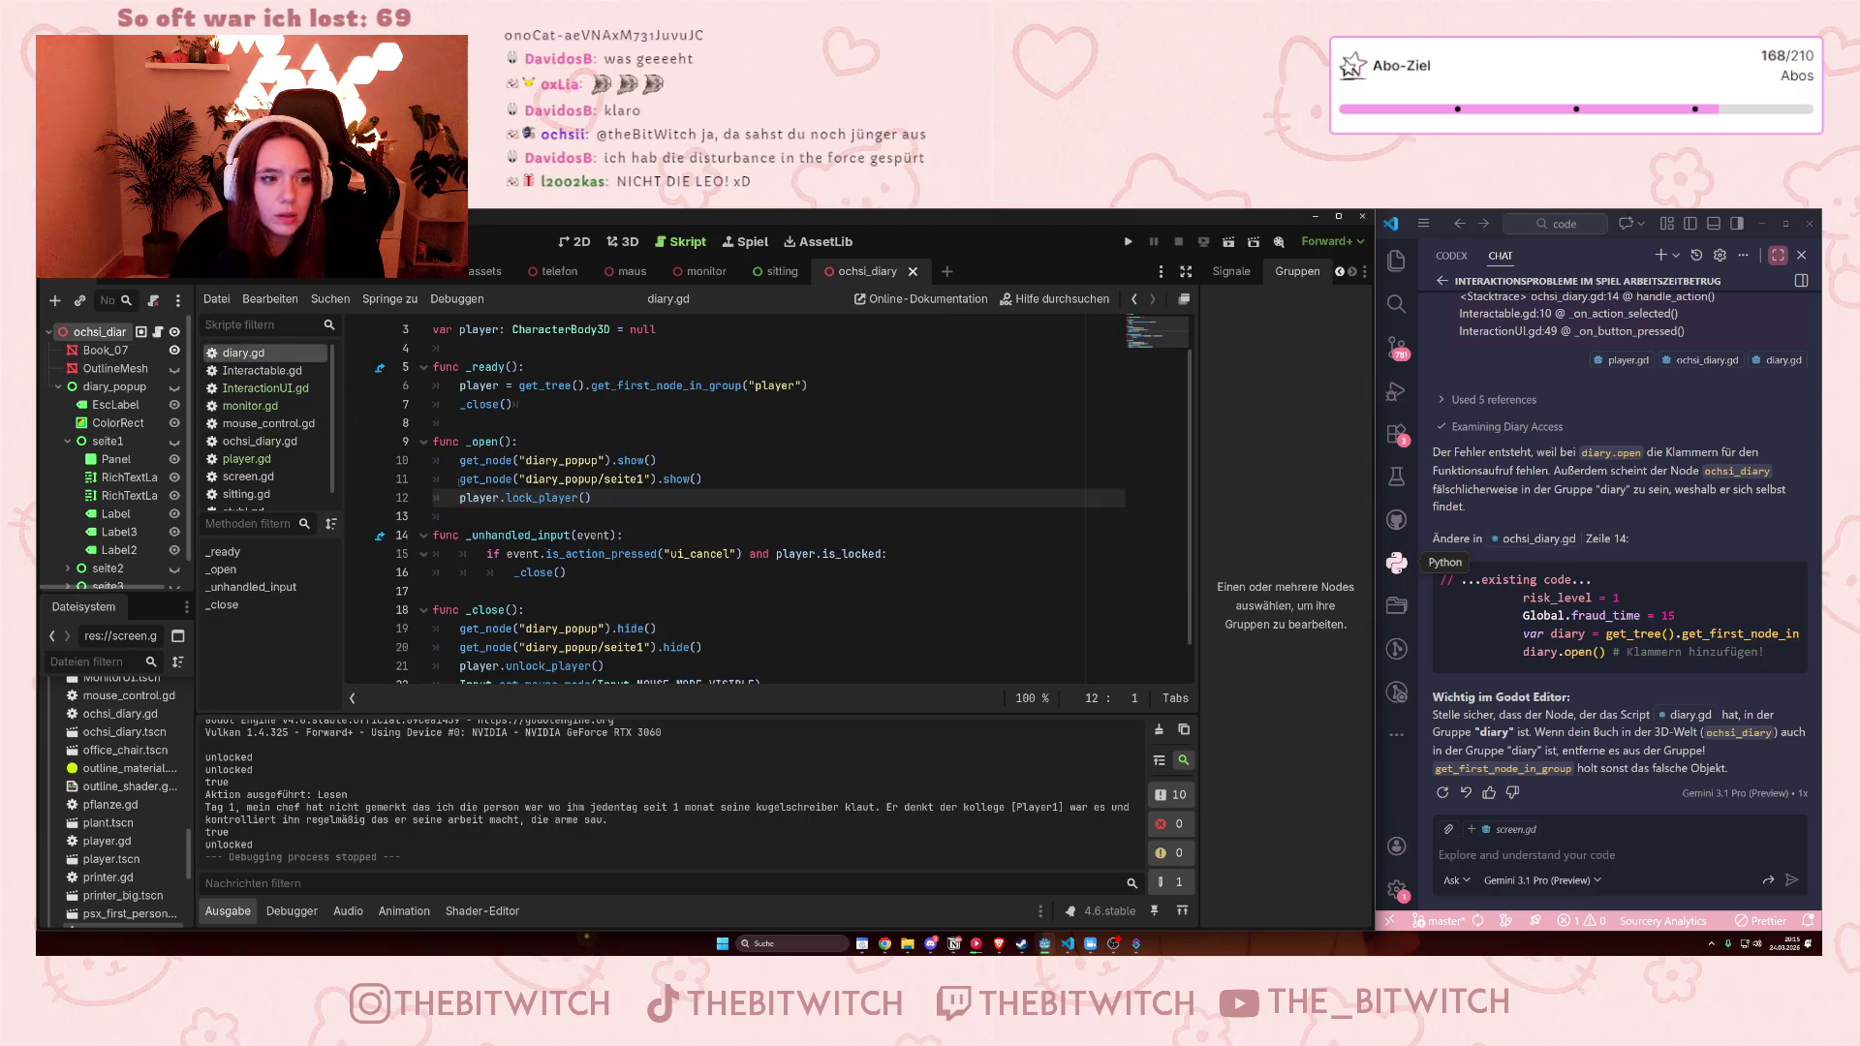
{"action": "scroll", "coordinate": [522, 474], "scroll_direction": "up", "scroll_amount": 1}
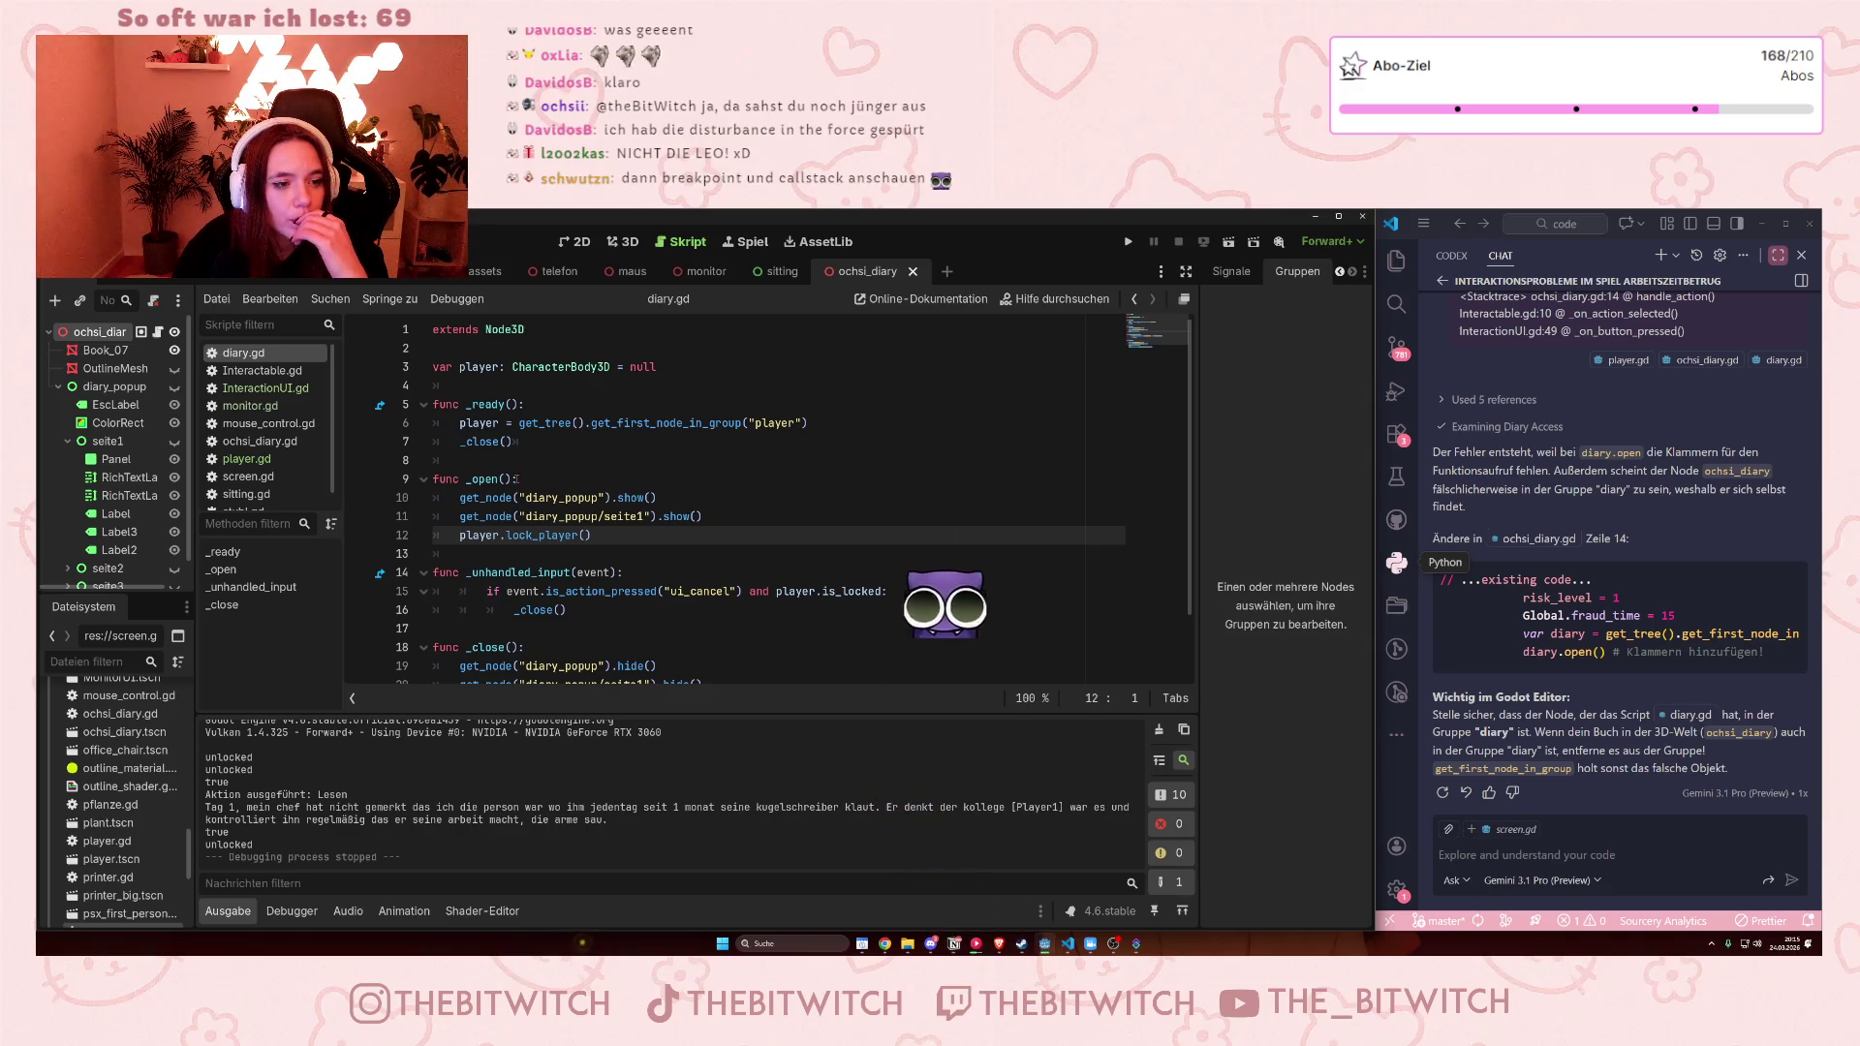
Delete the _close() call and its leftover empty line from _ready, then save diary.gd
{"action": "left_click_drag", "start_coordinate": [461, 444], "coordinate": [527, 446]}
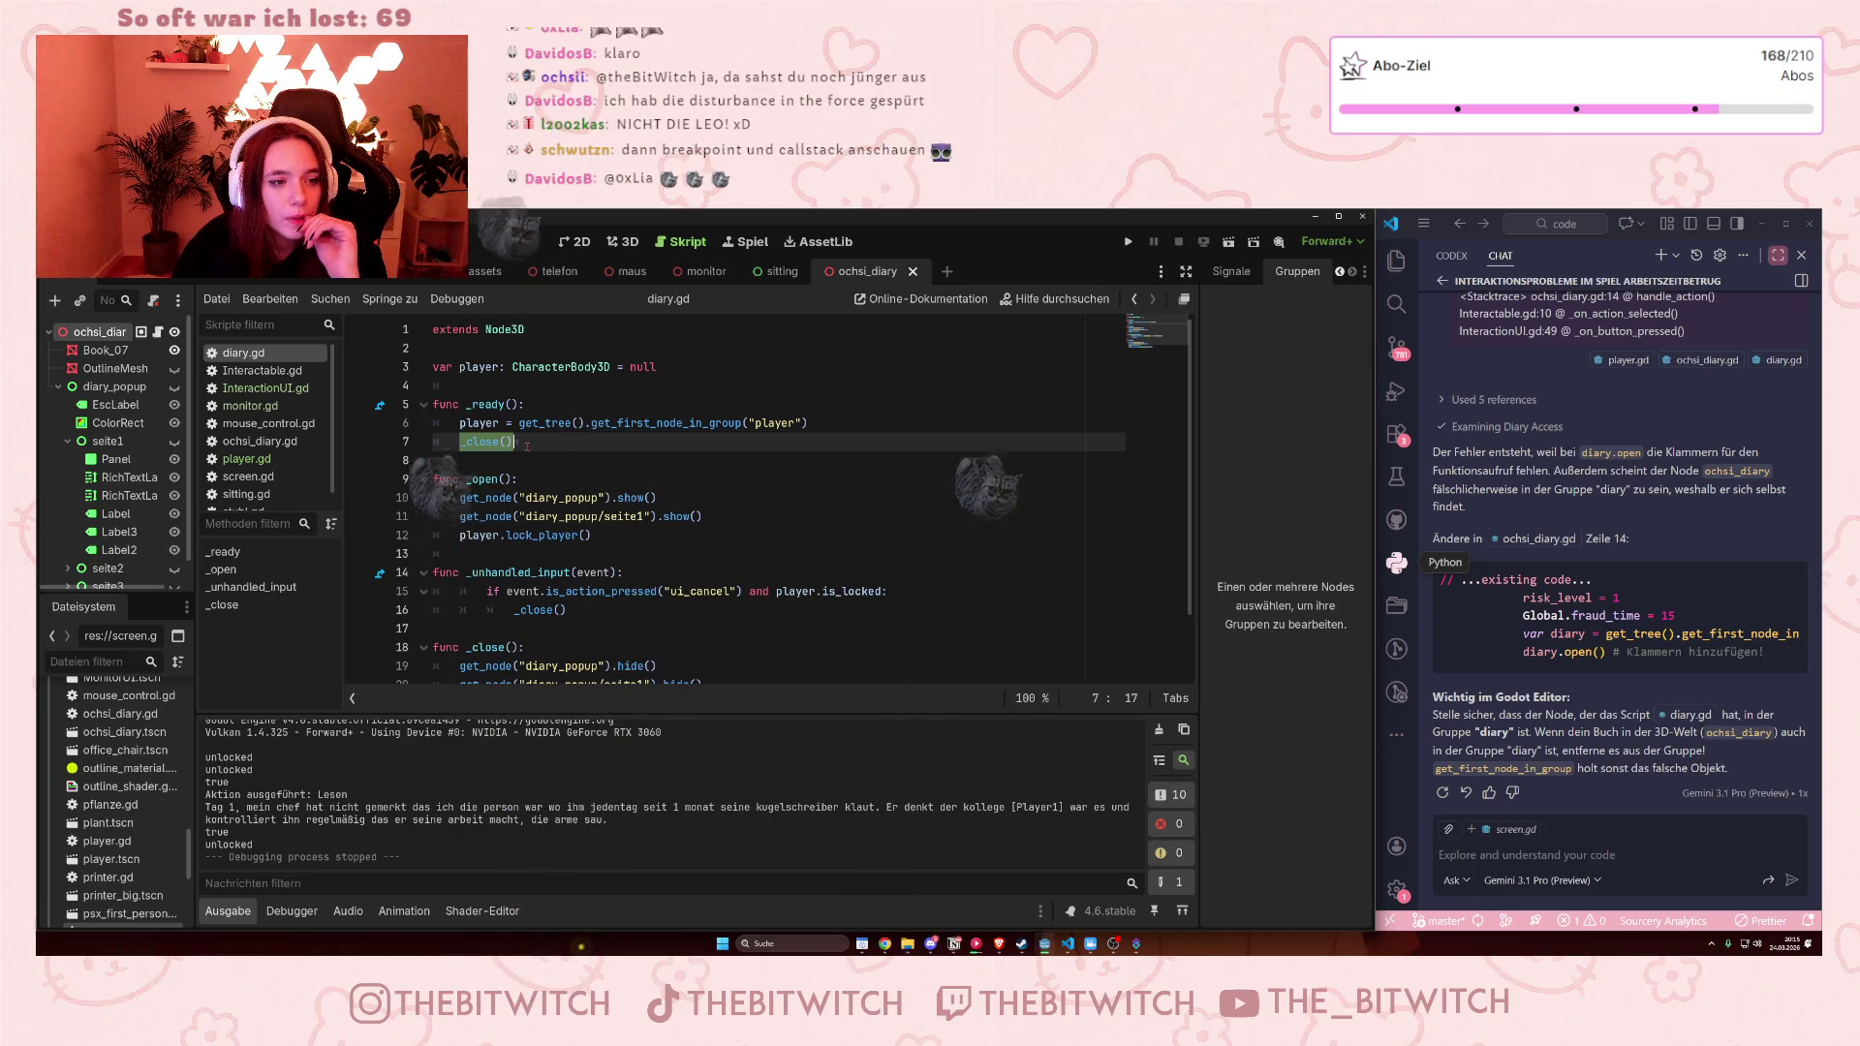
{"action": "scroll", "coordinate": [527, 443], "scroll_direction": "down", "scroll_amount": 1}
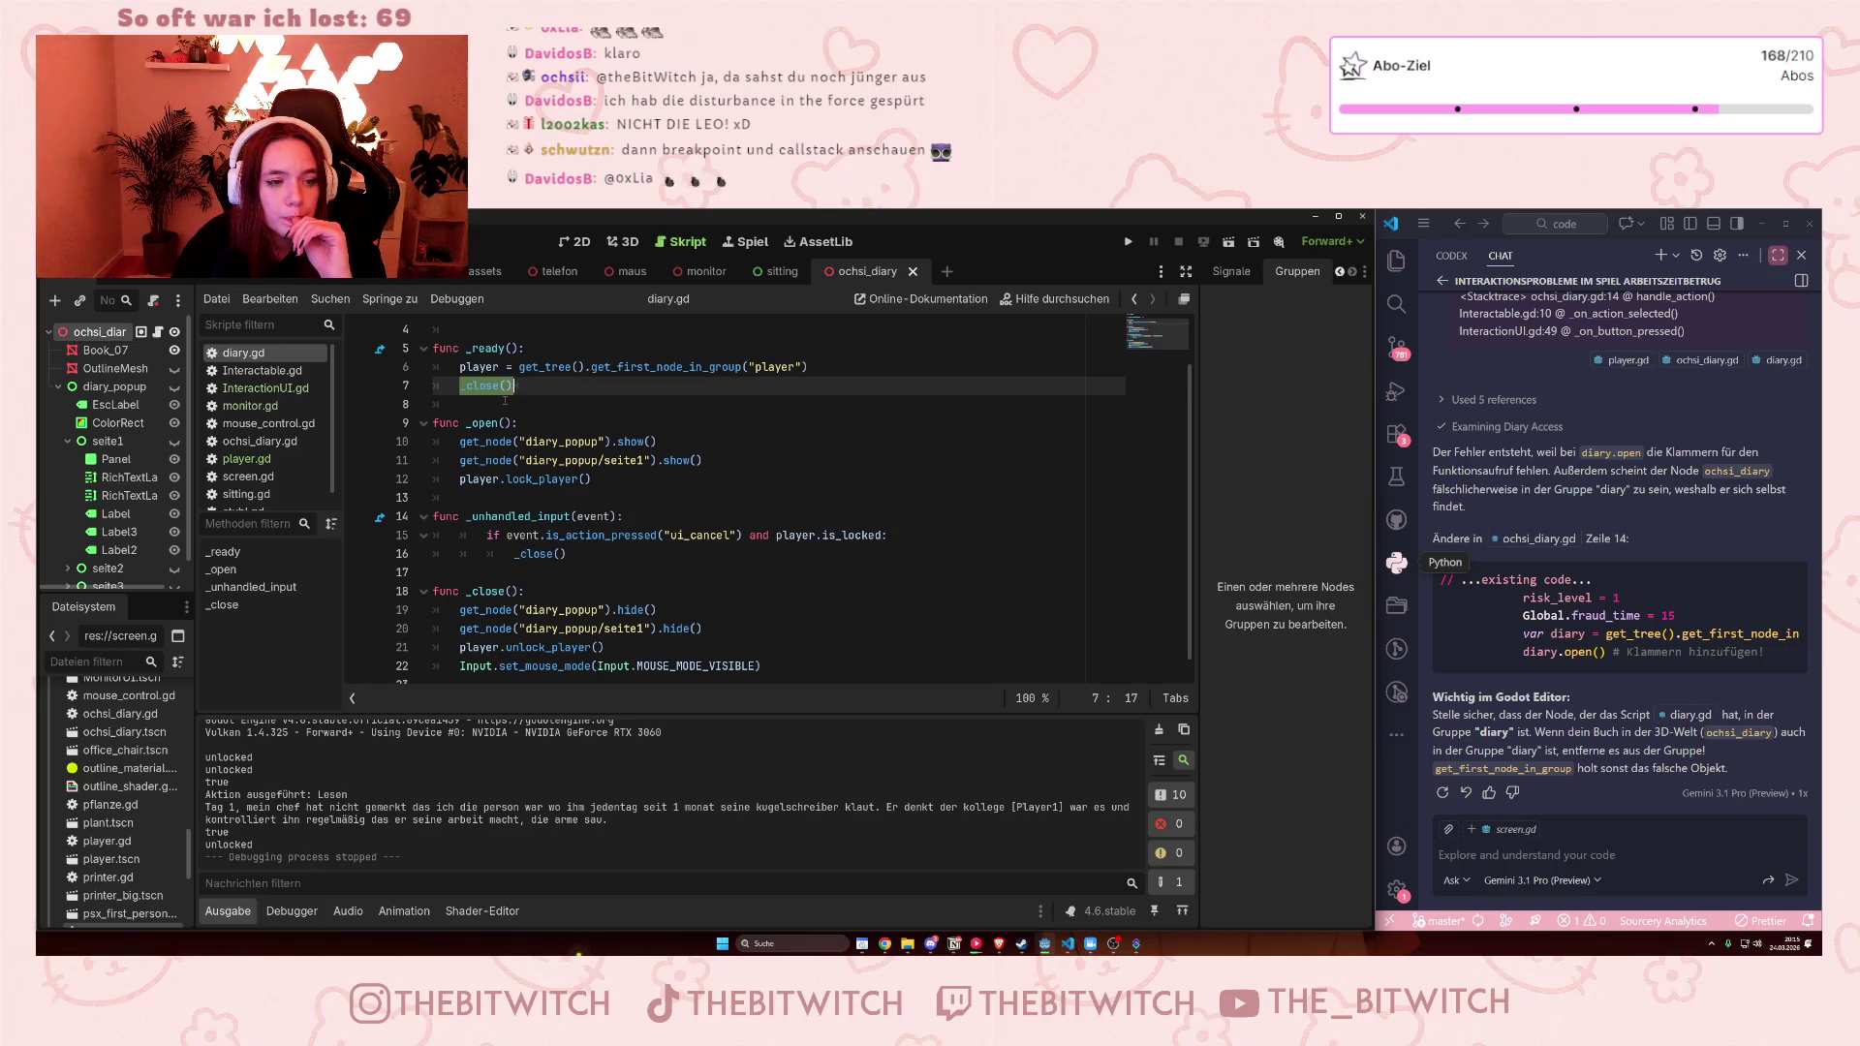
{"action": "key", "text": "BackSpace"}
{"action": "key", "text": "BackSpace"}
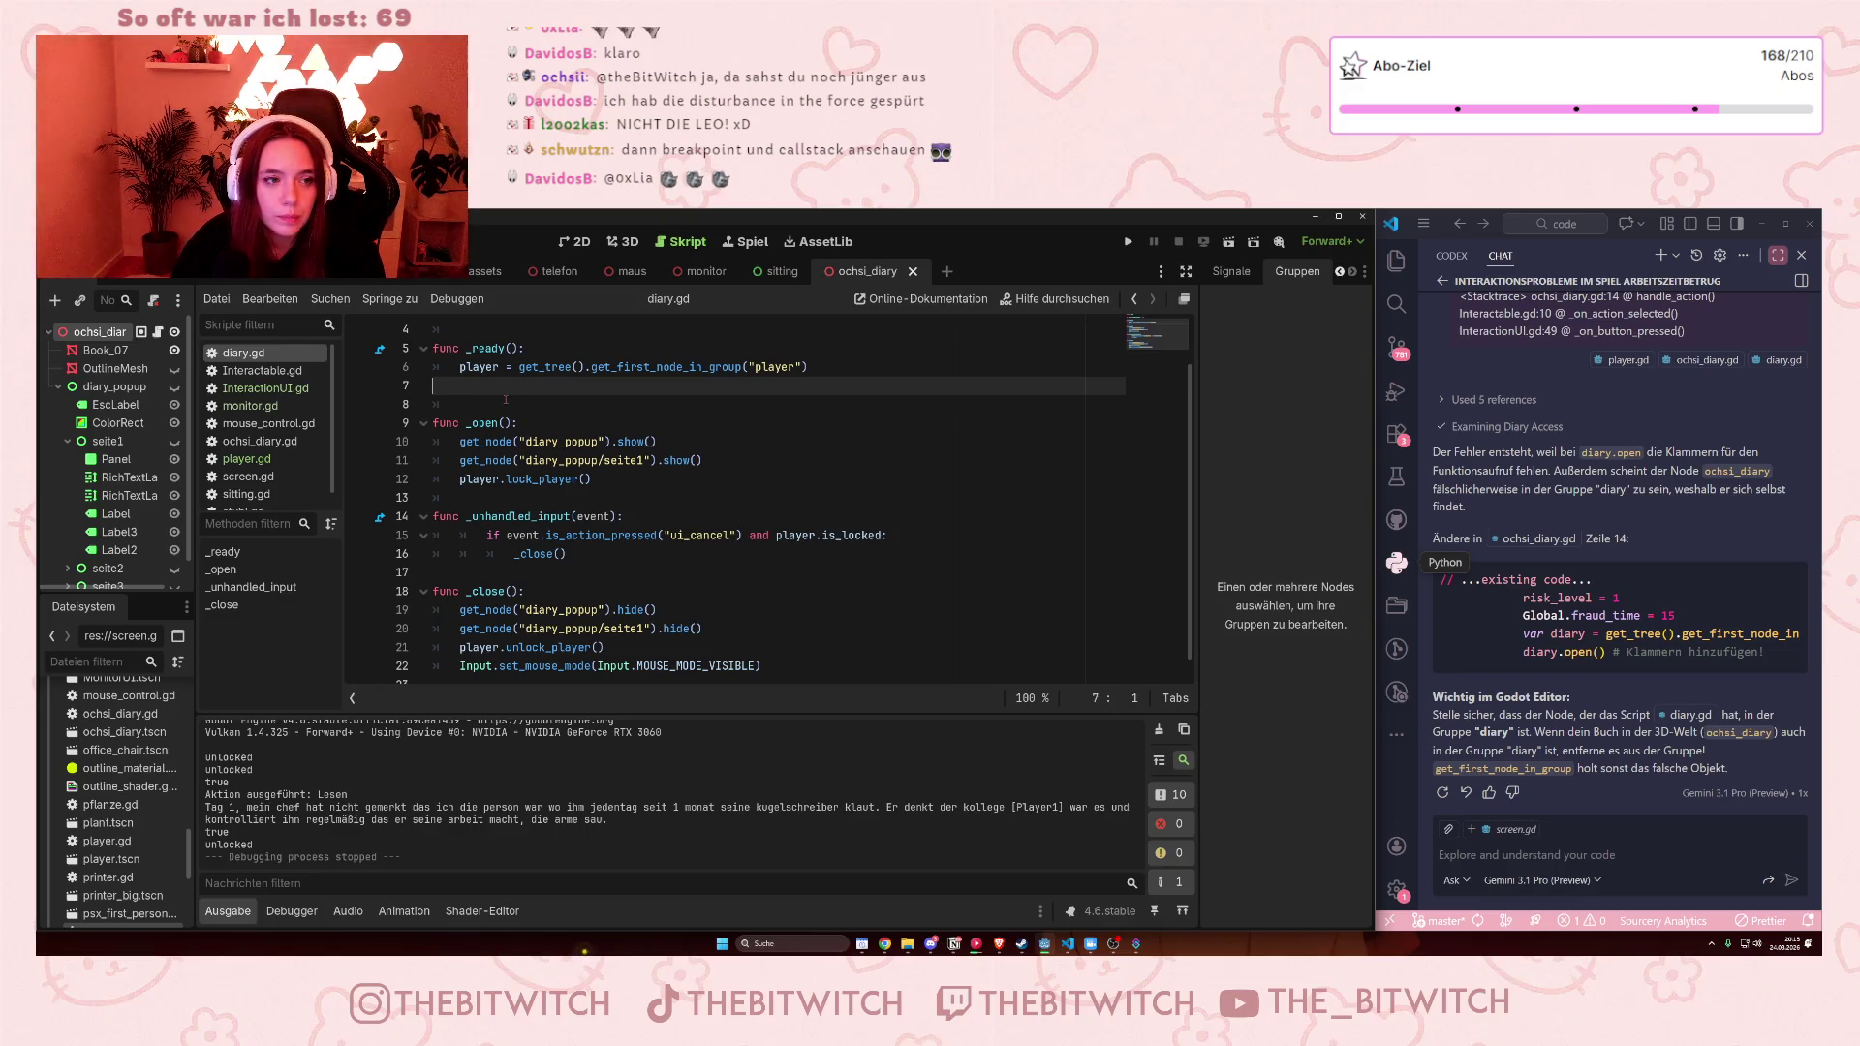
{"action": "key", "text": "BackSpace"}
{"action": "left_click", "coordinate": [513, 407]}
{"action": "key", "text": "ctrl+s"}
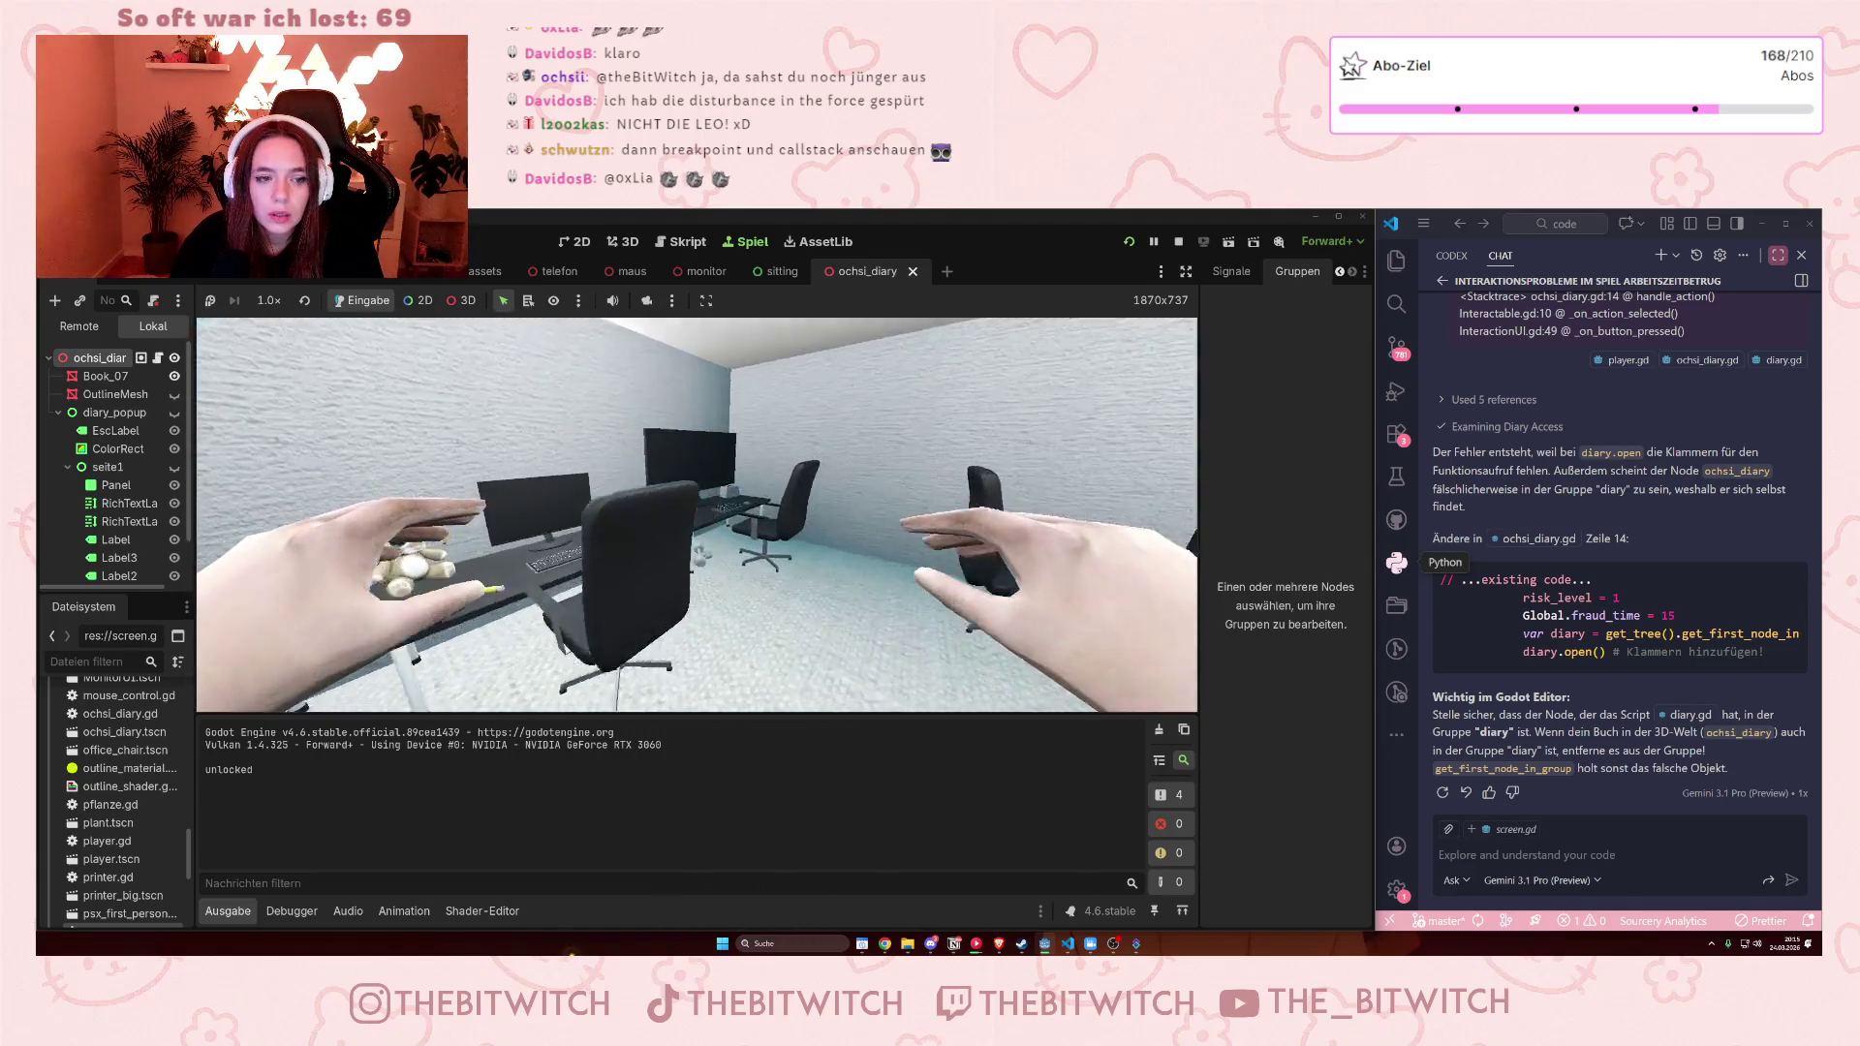
{"action": "key", "text": "e"}
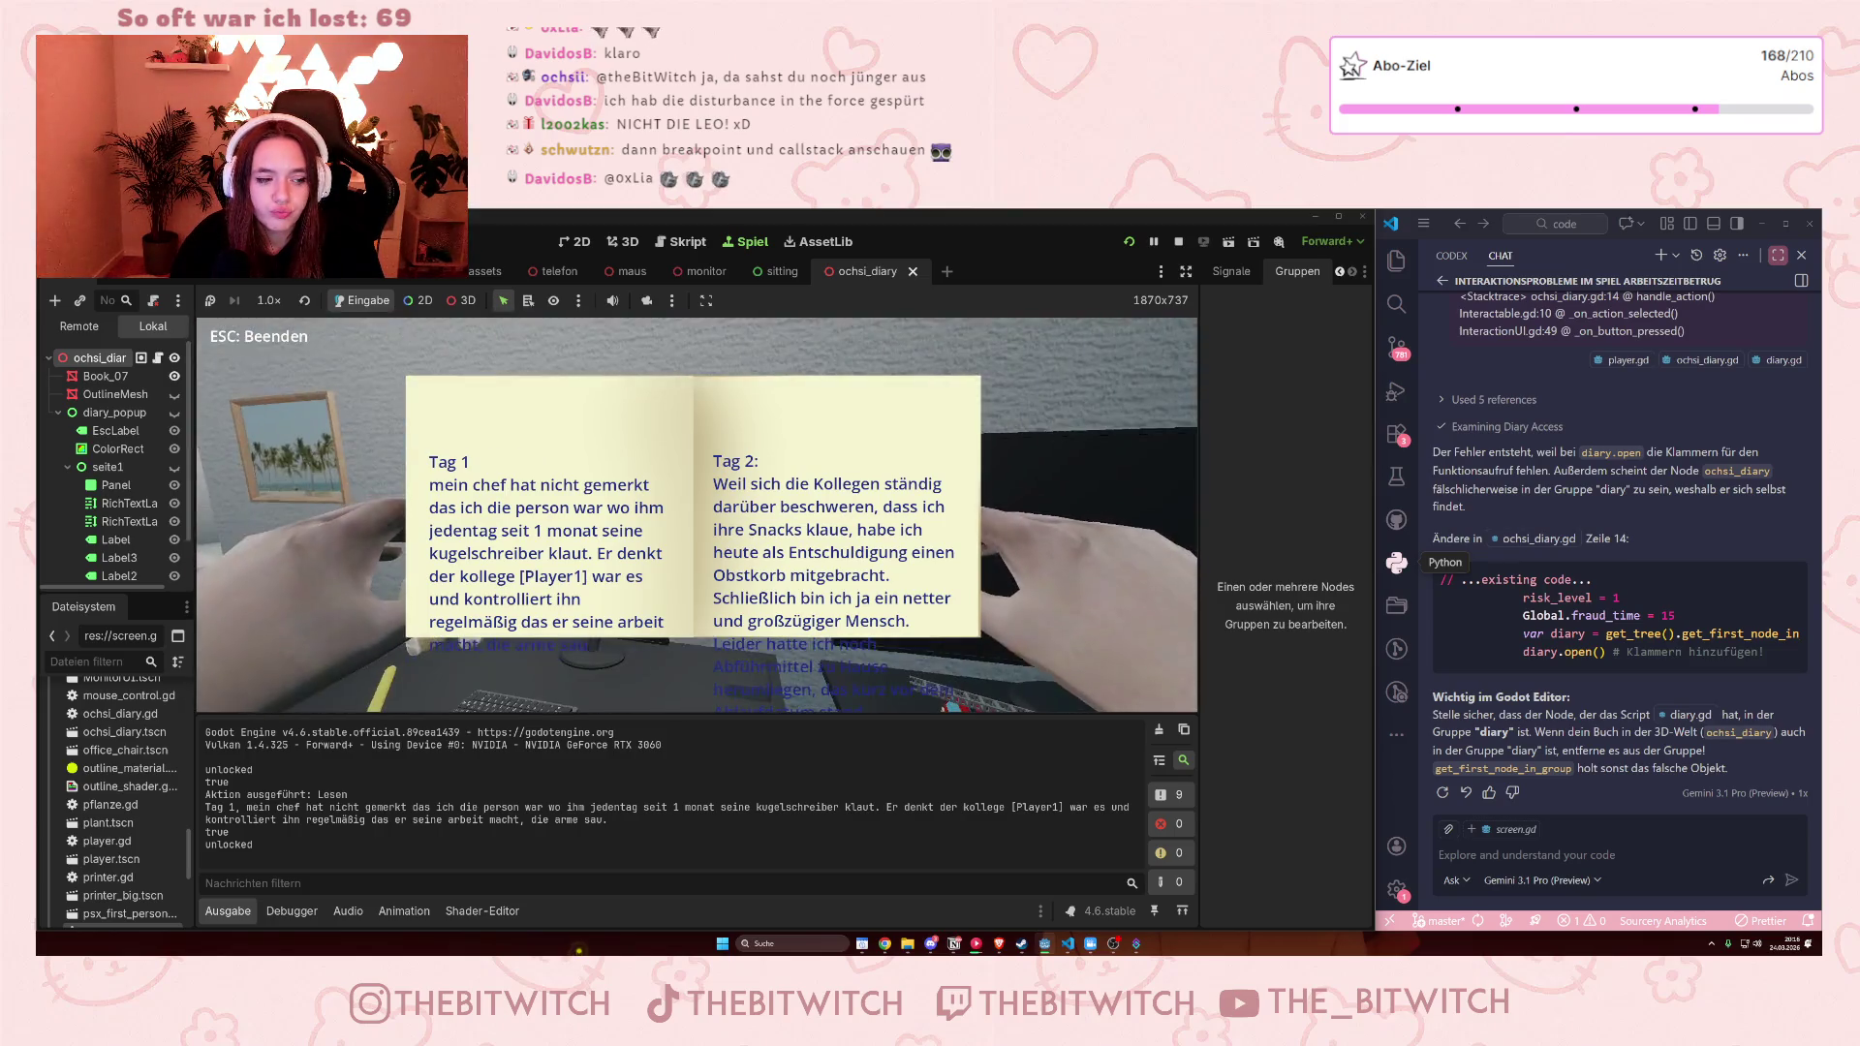
{"action": "key", "text": "F8"}
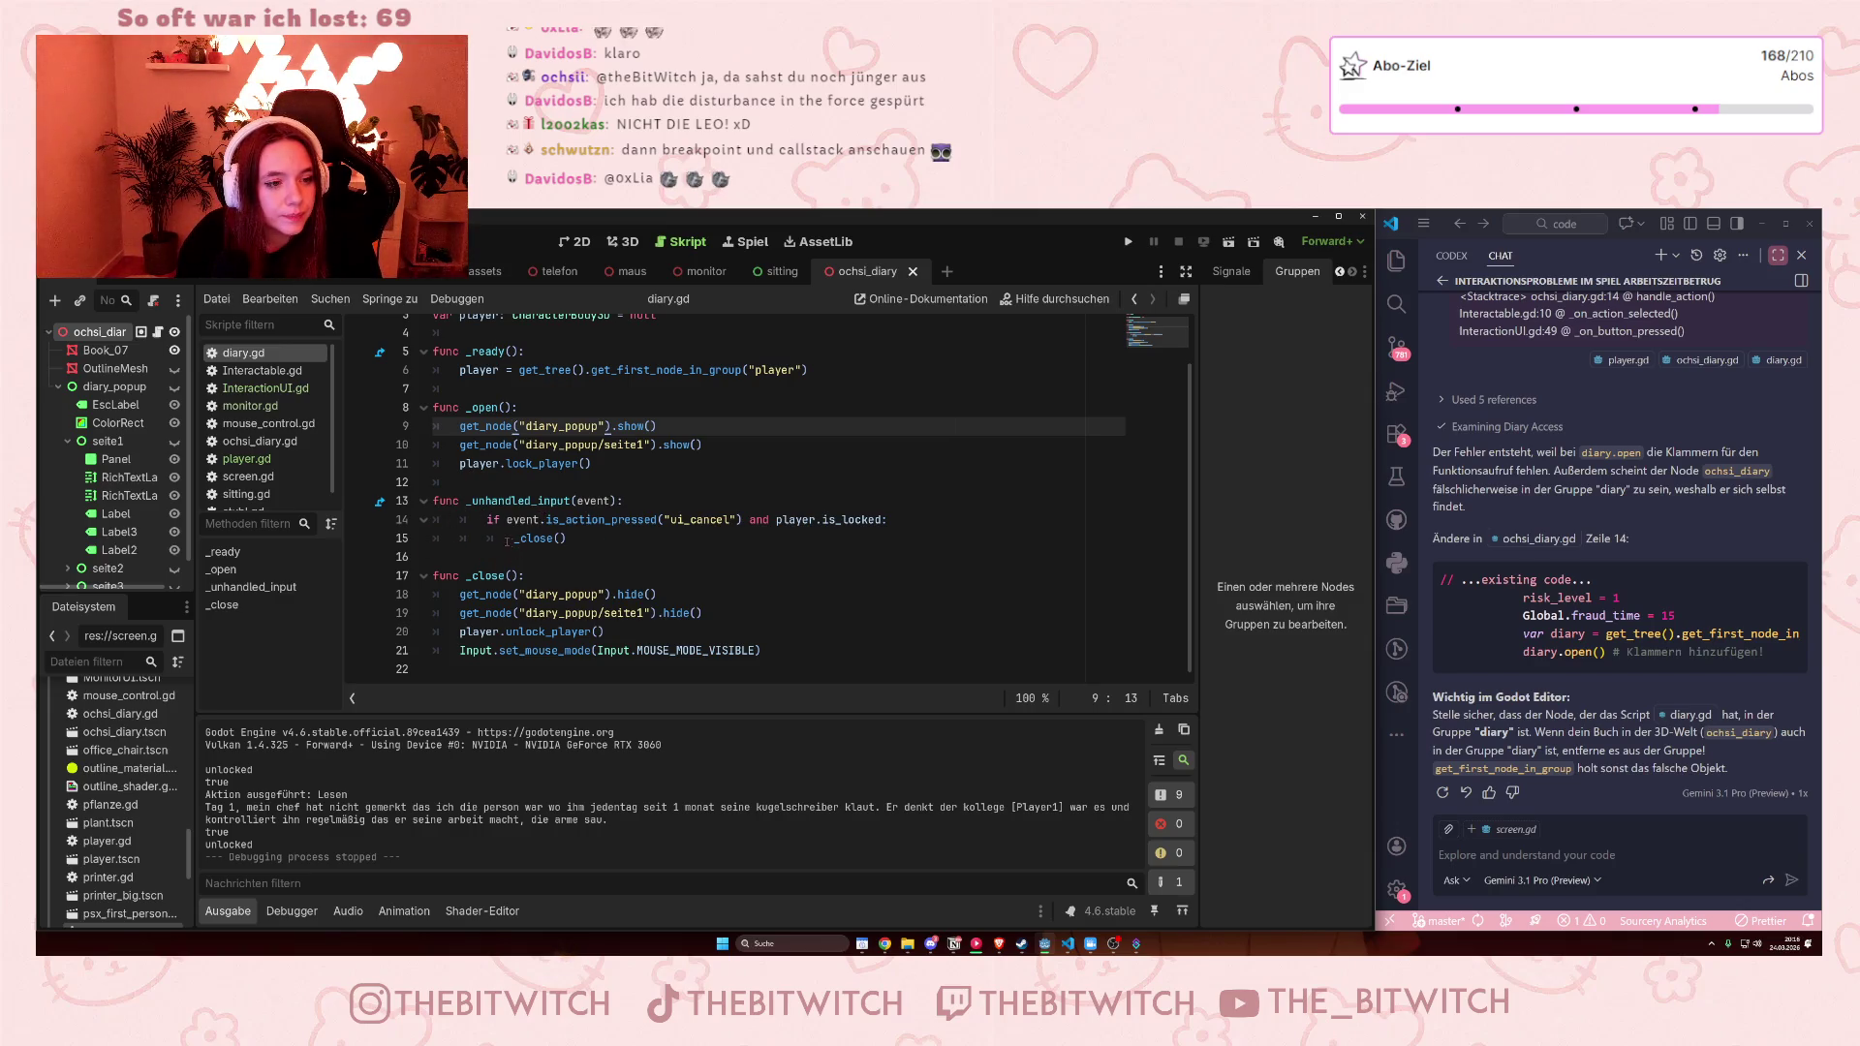
{"action": "left_click", "coordinate": [502, 539]}
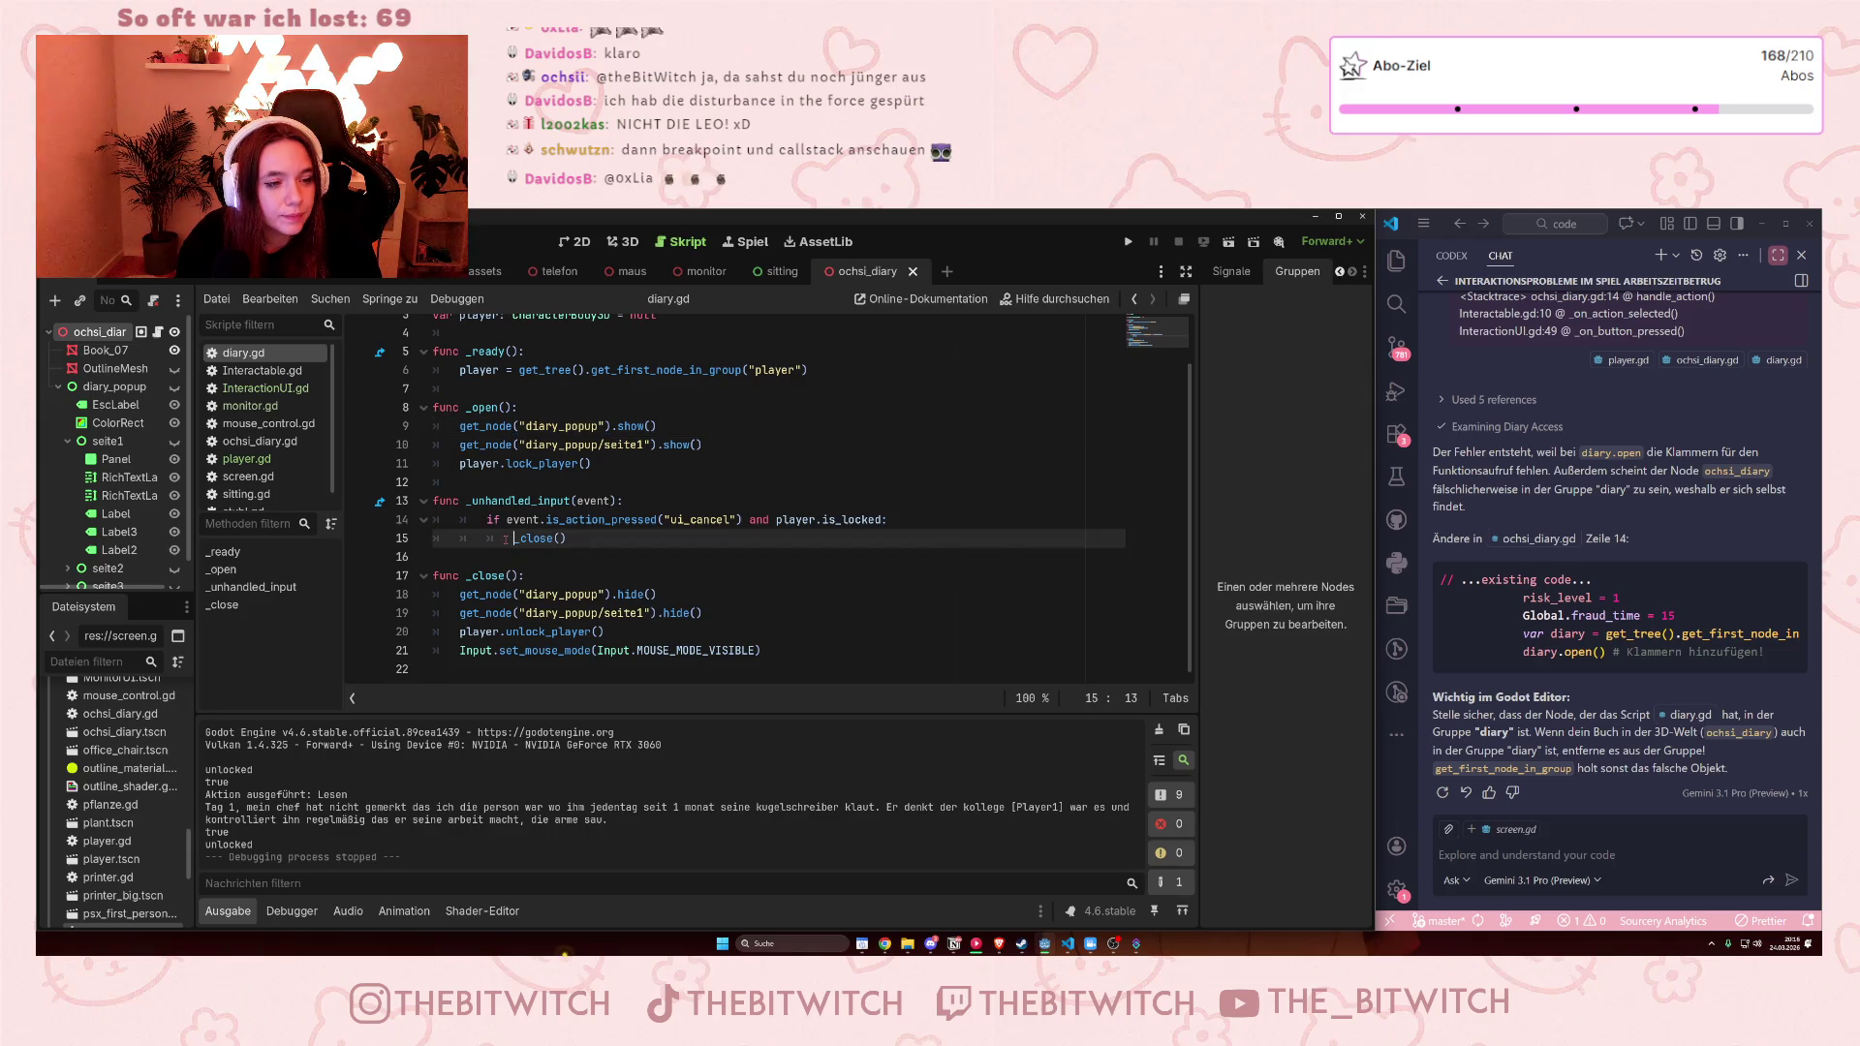